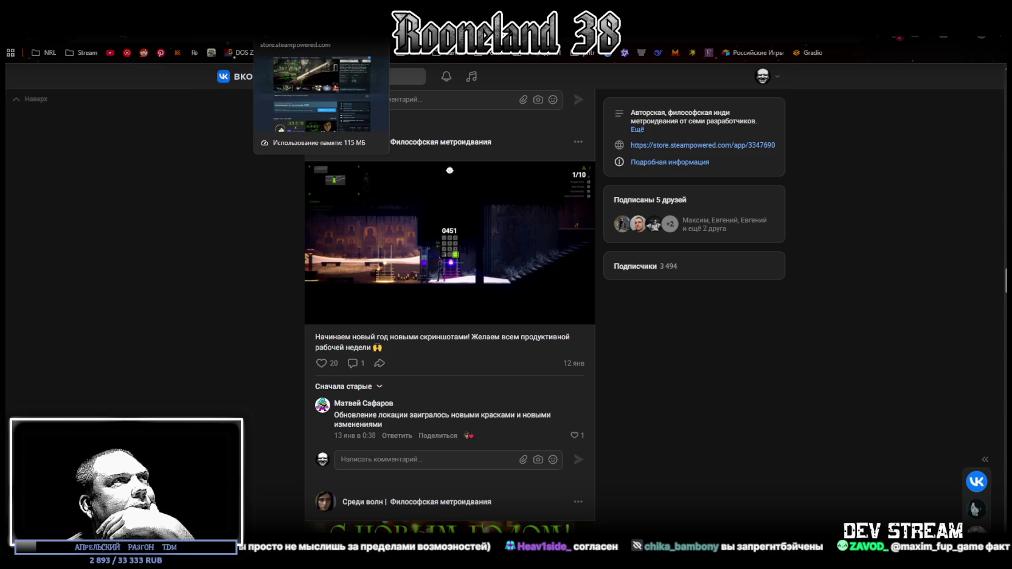
- Switch browser tabs from the Igroprom entry to the Сыновья Одина contest page
key("ctrl+shift+Tab")
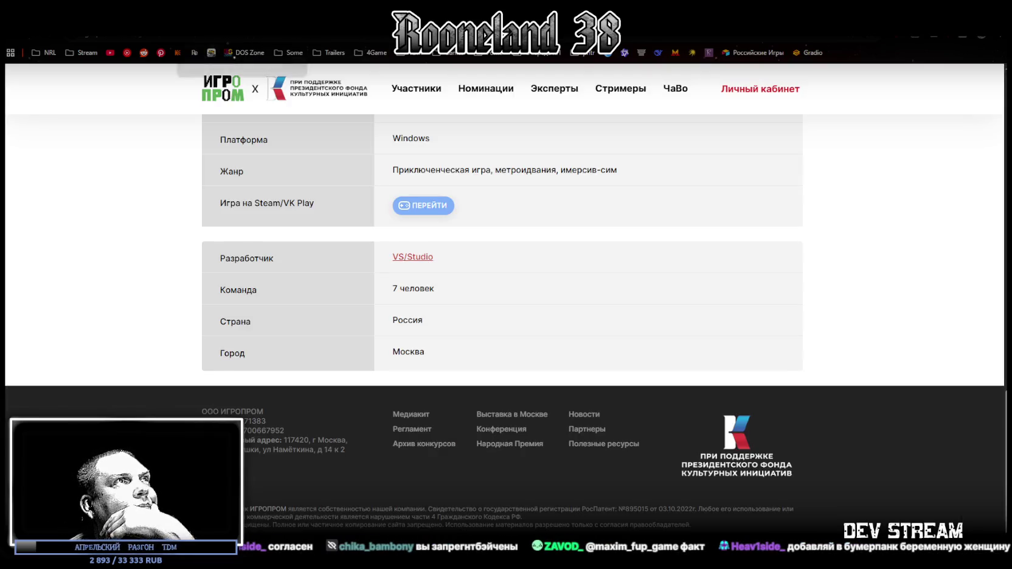
scroll(438, 246, "up", 12)
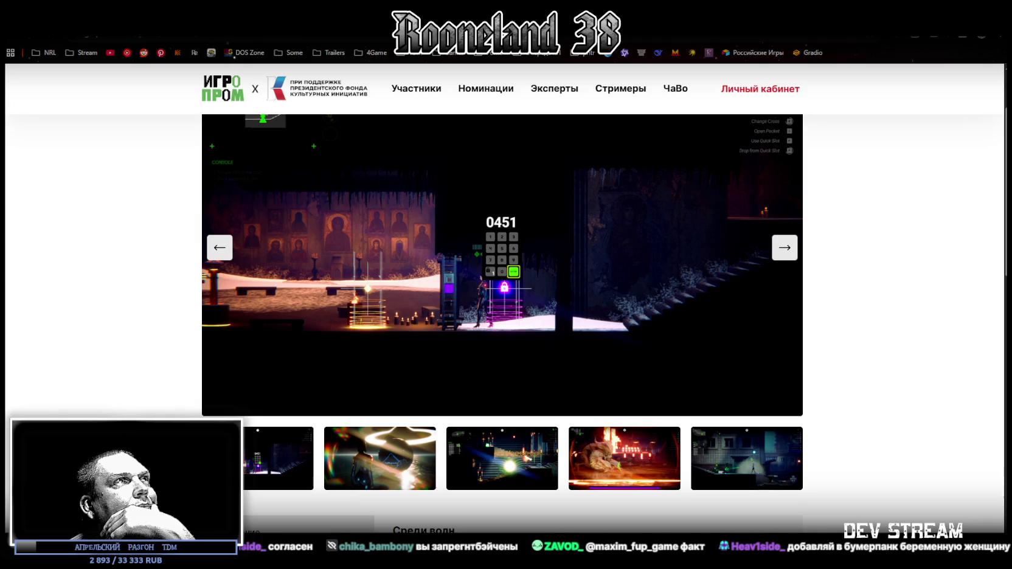
key("ctrl+shift+Tab")
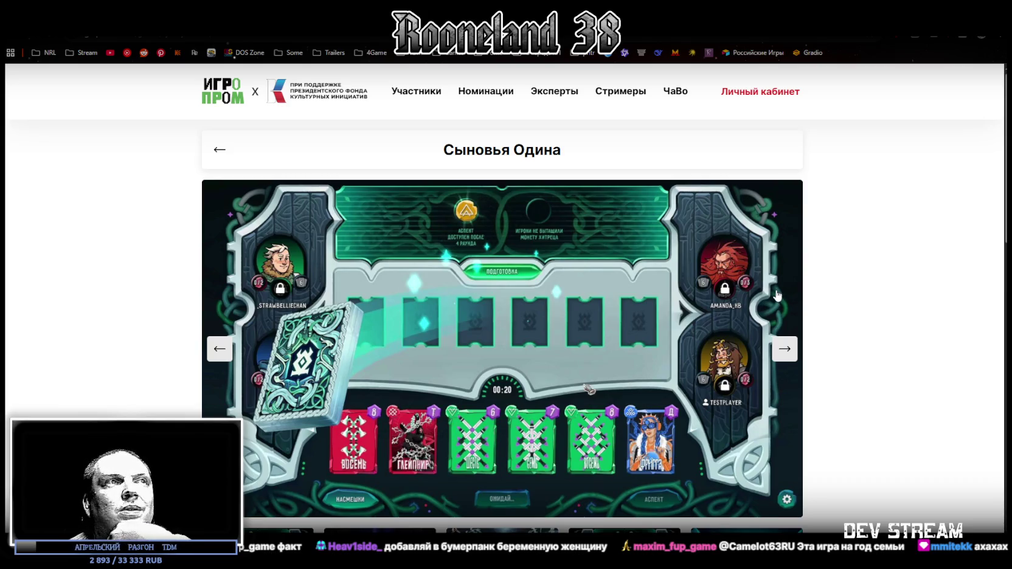
- Browse the Сыновья Одина gallery, enlarging the third screenshot and the game-board screenshot
scroll(773, 293, "down", 3)
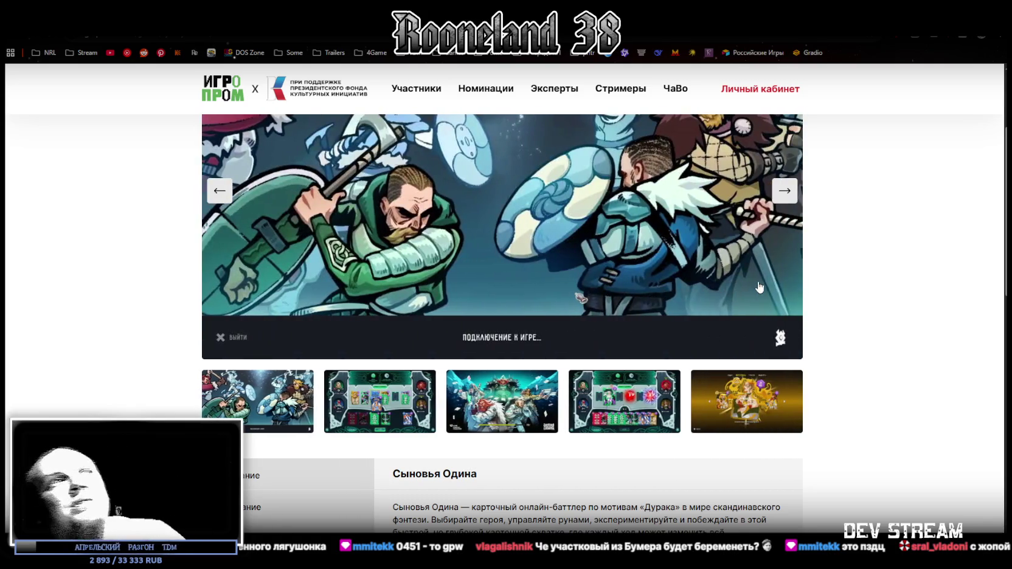
scroll(790, 290, "up", 1)
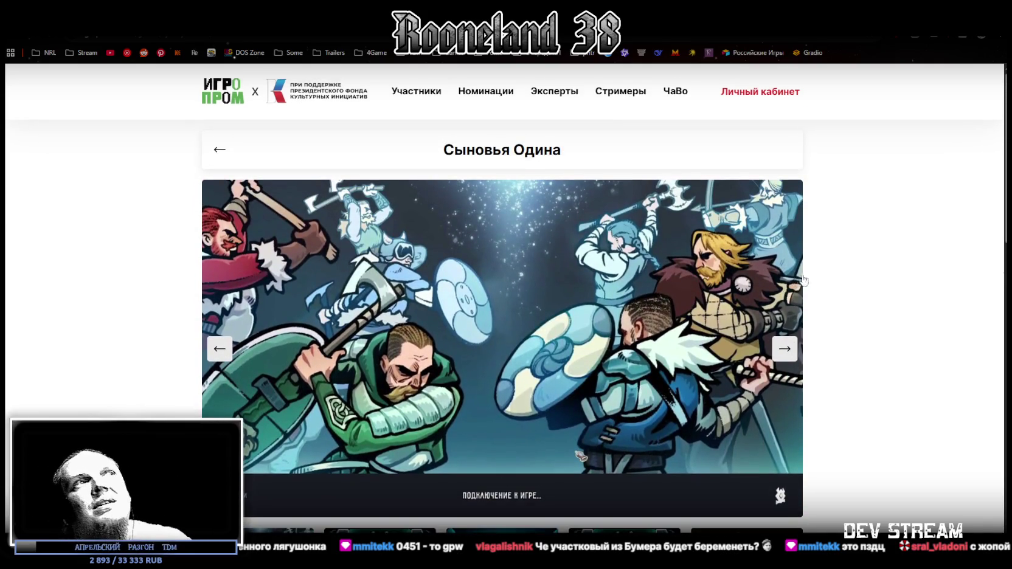
scroll(492, 263, "down", 3)
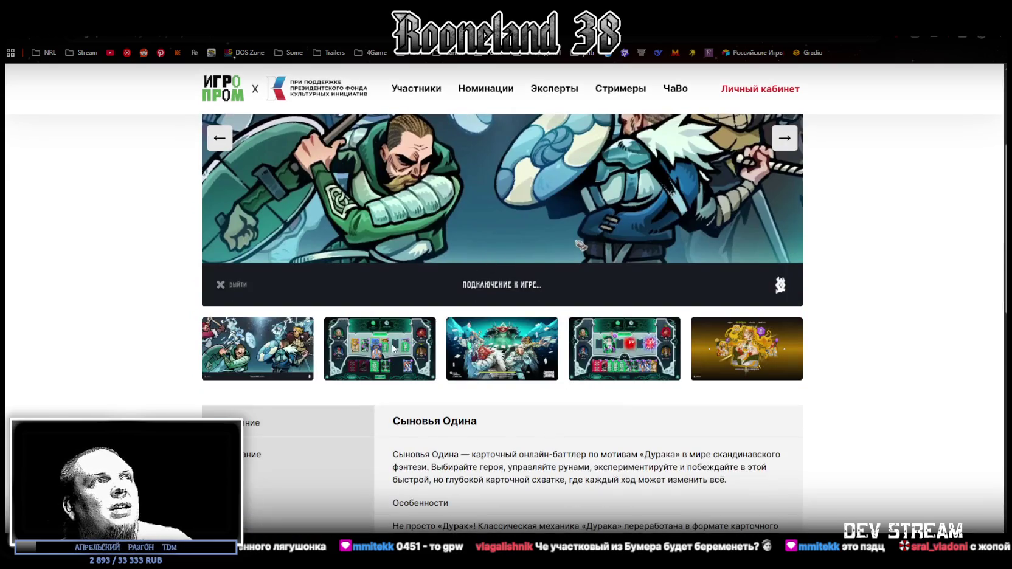
left_click(452, 356)
scroll(572, 365, "up", 3)
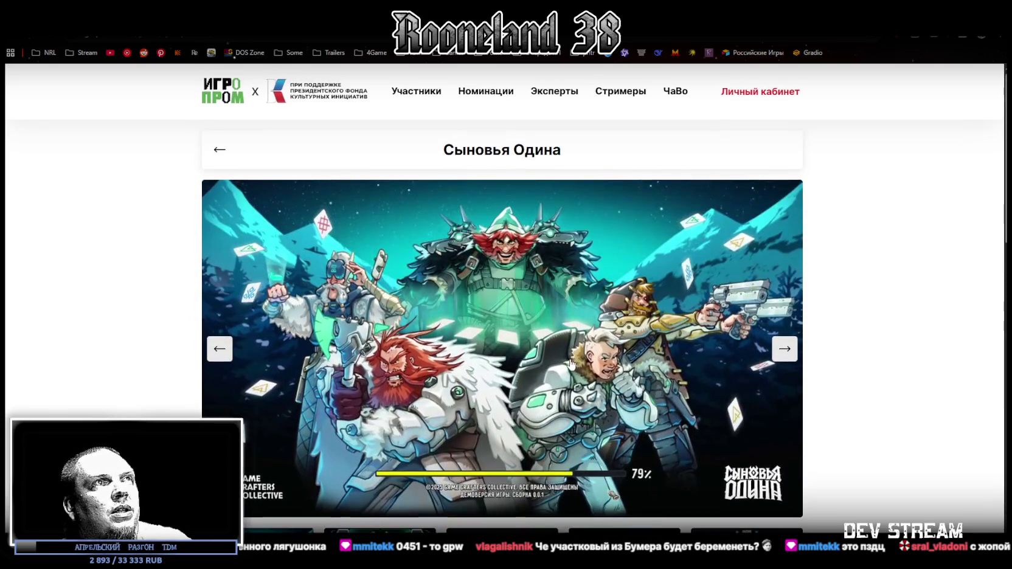
scroll(541, 472, "down", 1)
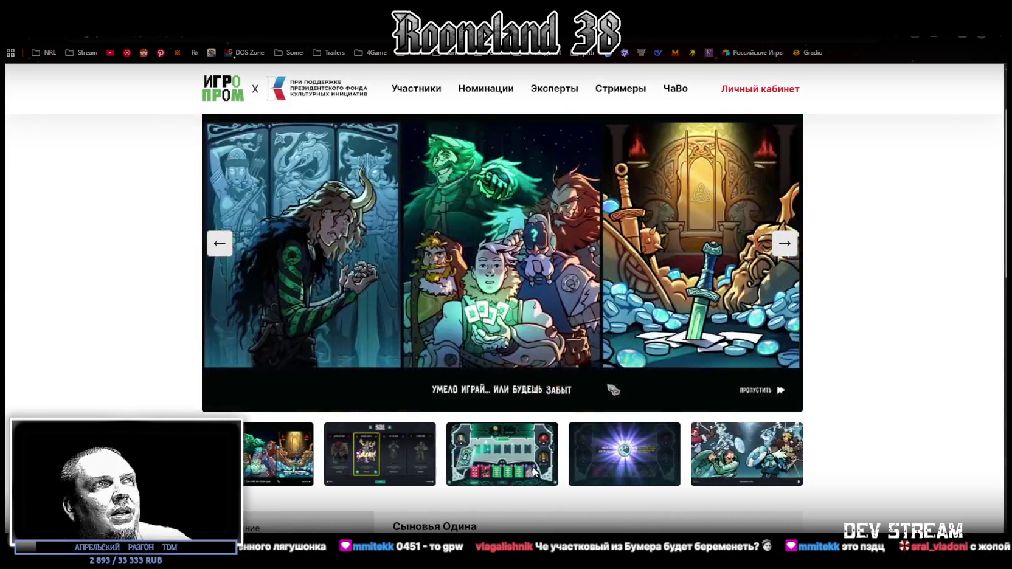
left_click(534, 471)
- Scroll through the details table and open the Sons of Odin Steam store page
scroll(559, 395, "down", 1)
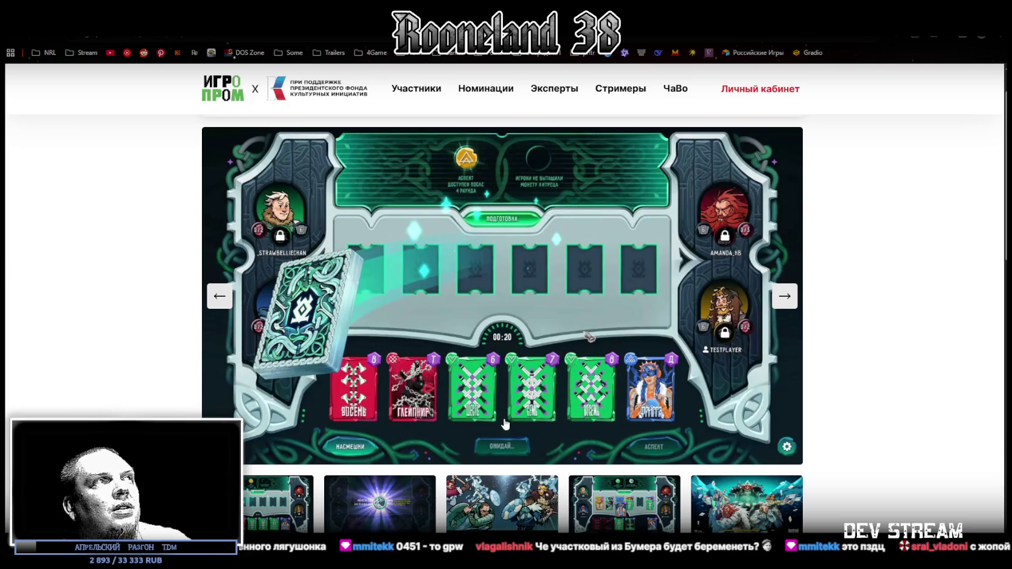
scroll(505, 424, "down", 10)
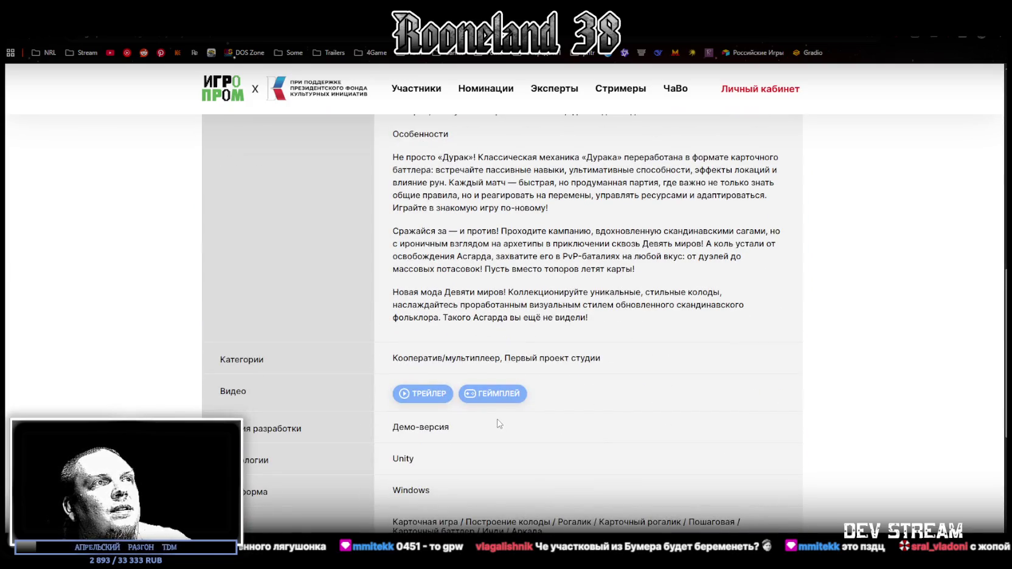
scroll(497, 423, "down", 2)
scroll(490, 407, "down", 2)
scroll(450, 316, "up", 2)
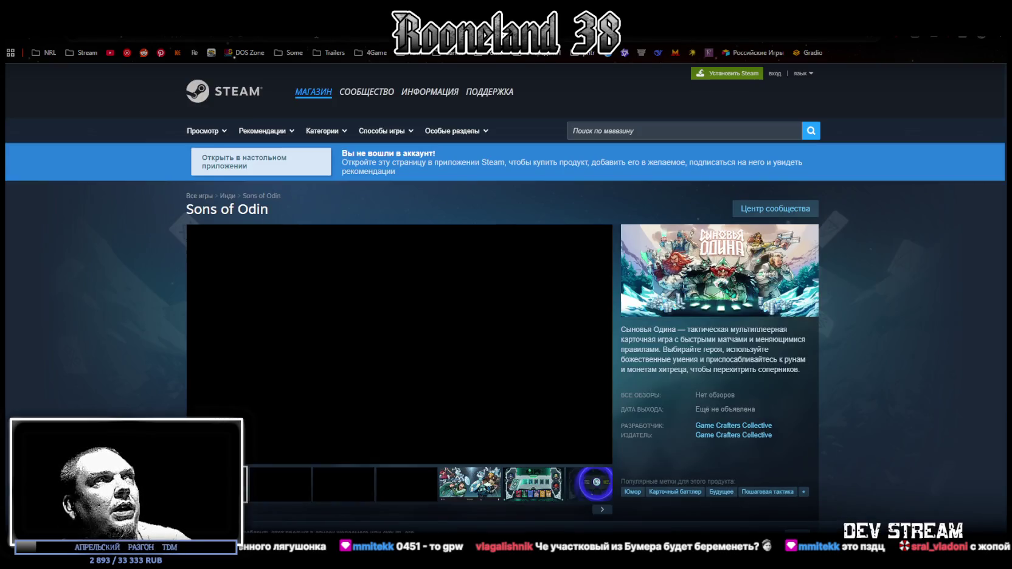
left_click(317, 44)
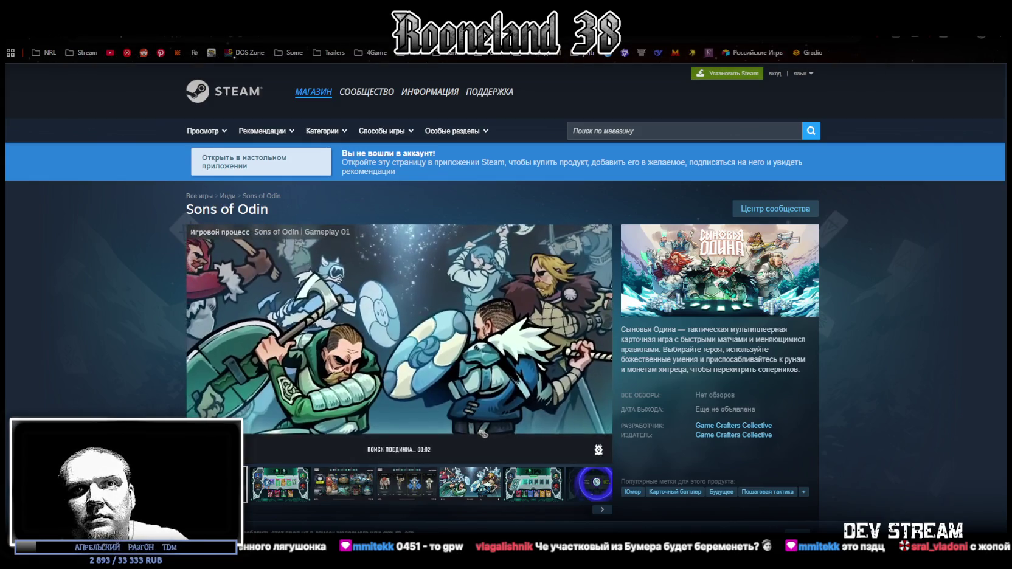
- Watch the Sons of Odin trailer, scroll its Steam page, then close the Steam tab
mouse_move(487, 438)
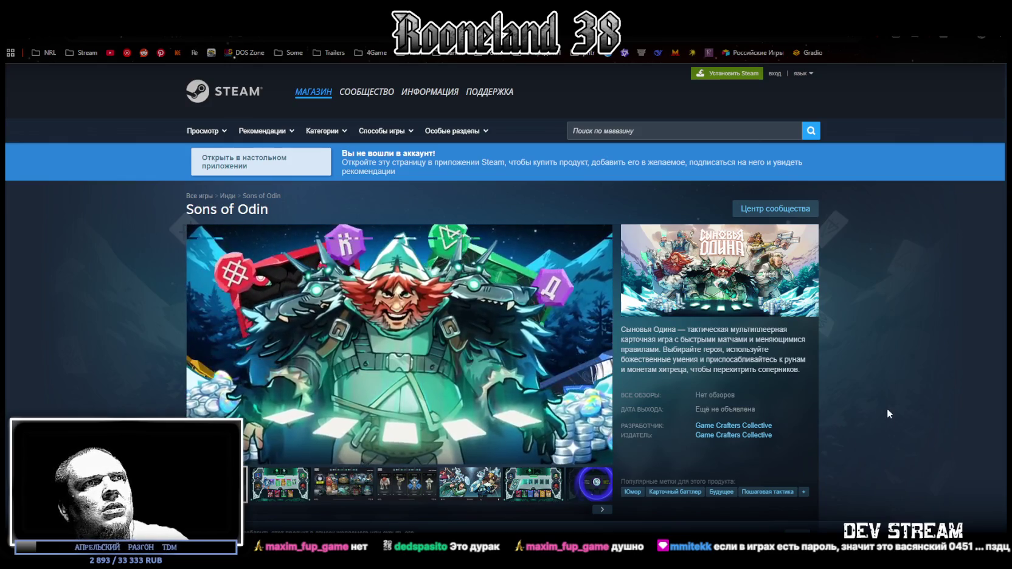
scroll(882, 412, "down", 3)
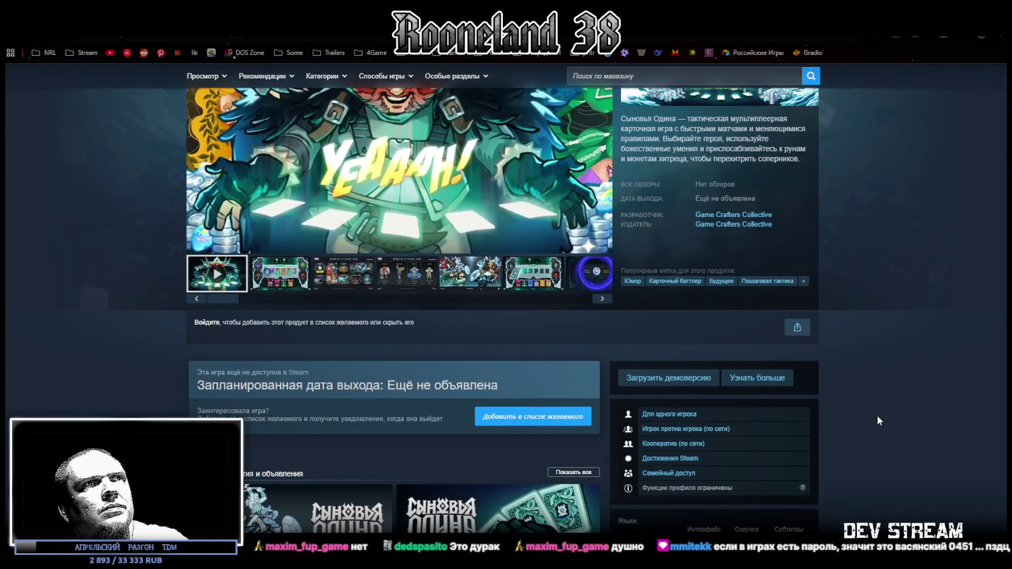
scroll(889, 458, "down", 5)
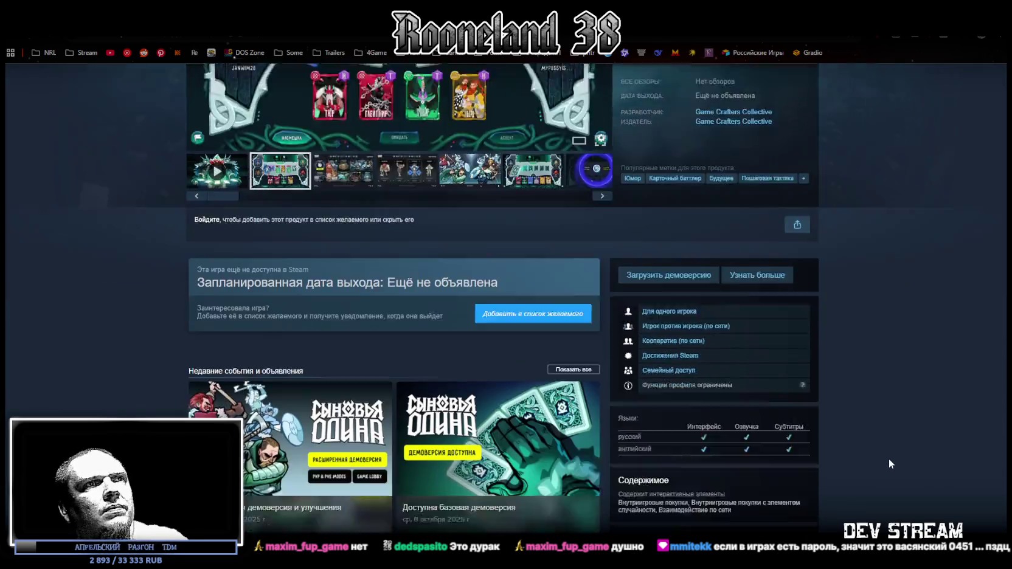
scroll(814, 412, "up", 7)
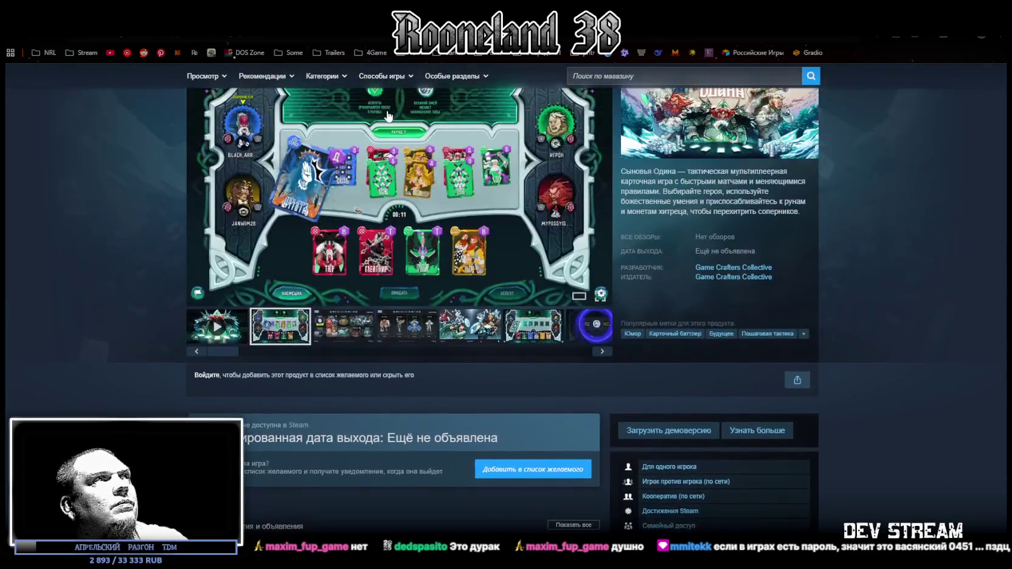
scroll(390, 180, "down", 5)
scroll(390, 180, "down", 10)
scroll(399, 196, "up", 4)
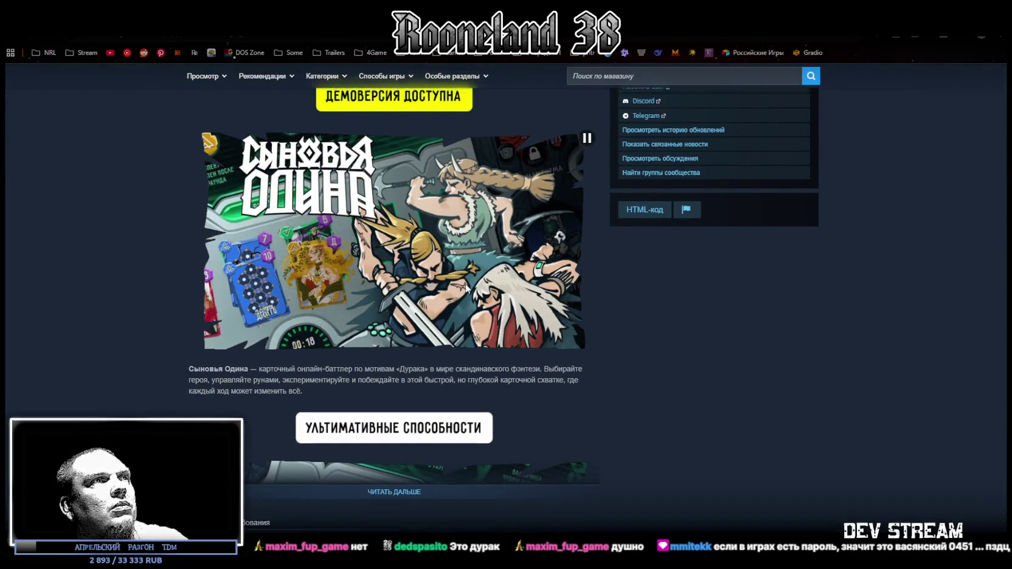
scroll(453, 297, "up", 8)
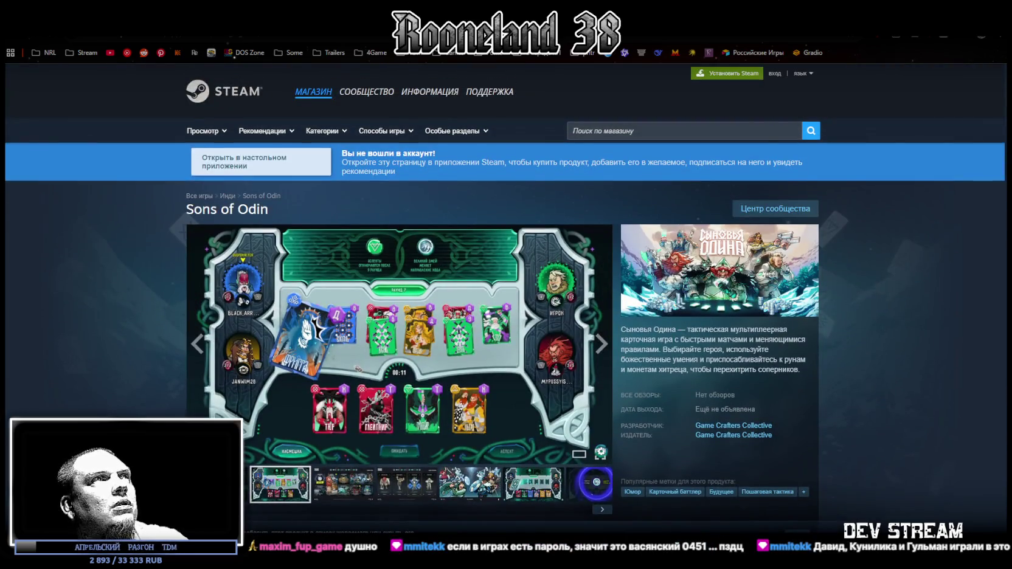
key("ctrl+w")
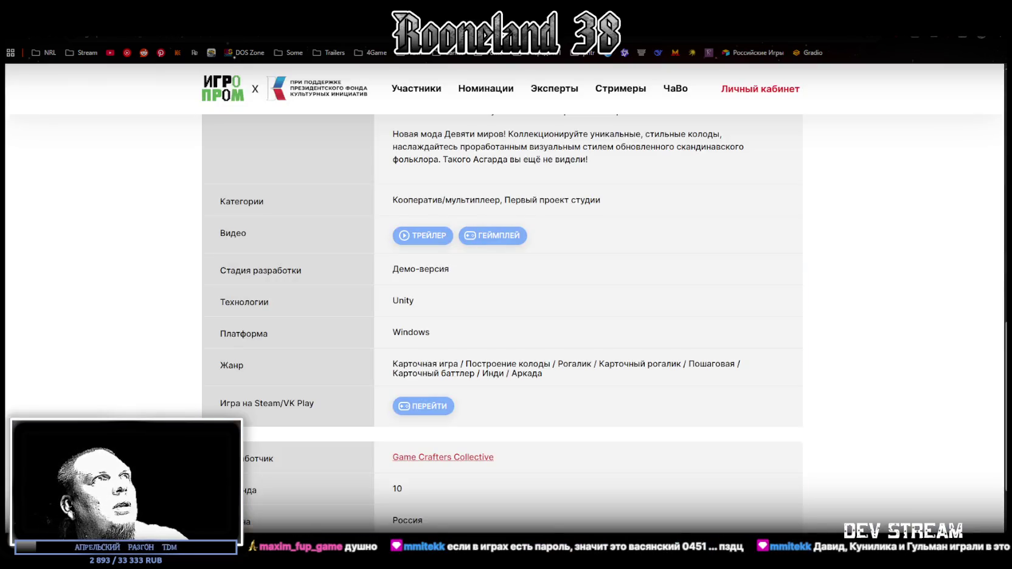
- Go to the Темный лорд entry and follow its Steam/VK Play link to Lord of Undead
key("ctrl+w")
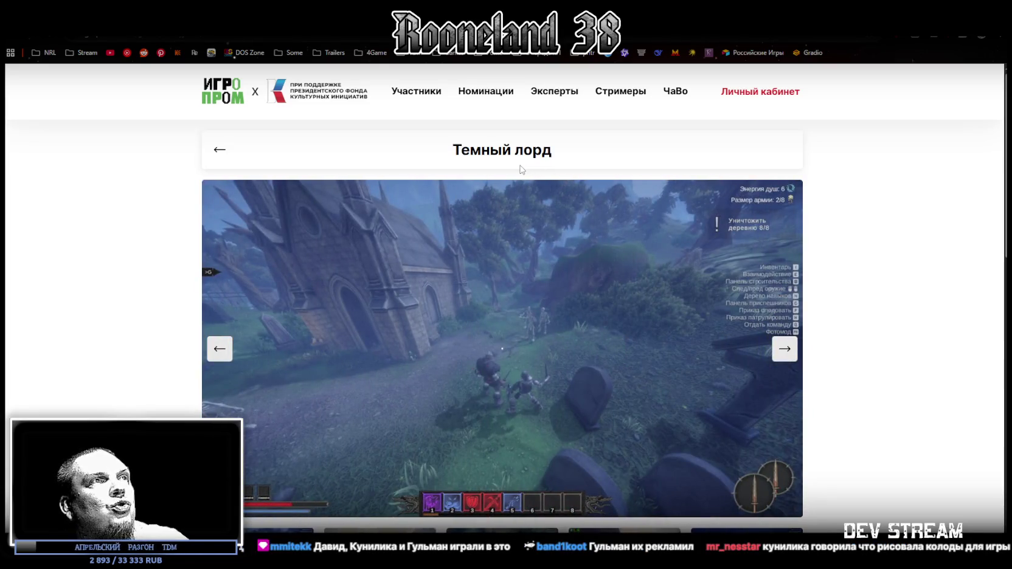
scroll(522, 169, "down", 10)
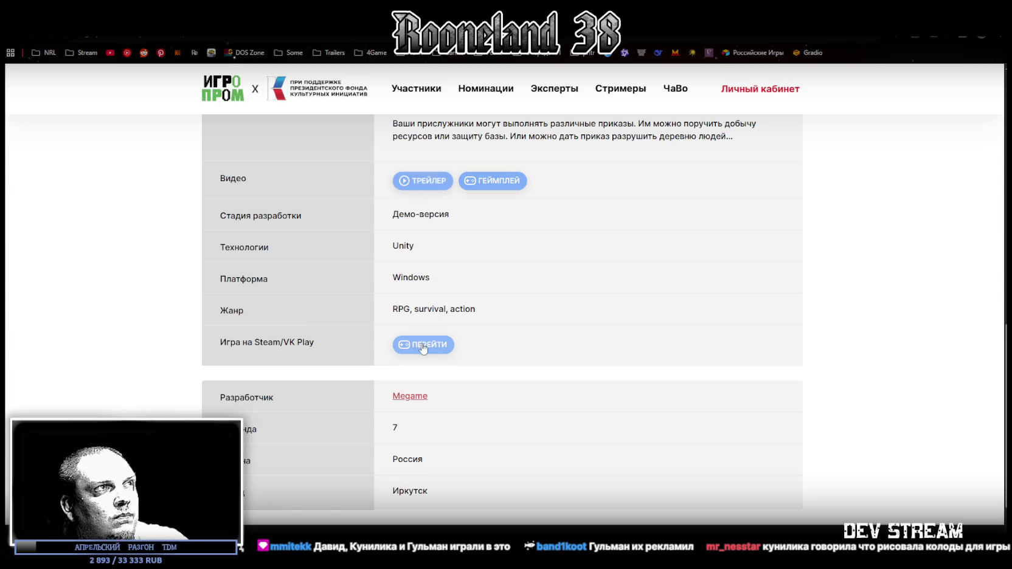
left_click(423, 345)
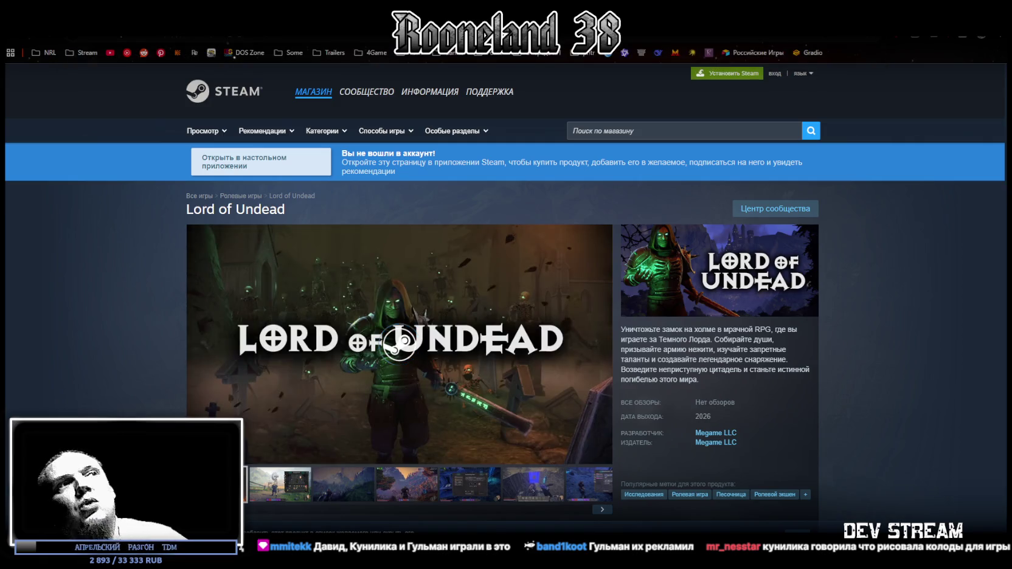
- Watch the Lord of Undead trailer in full screen, then exit full screen
scroll(482, 437, "down", 4)
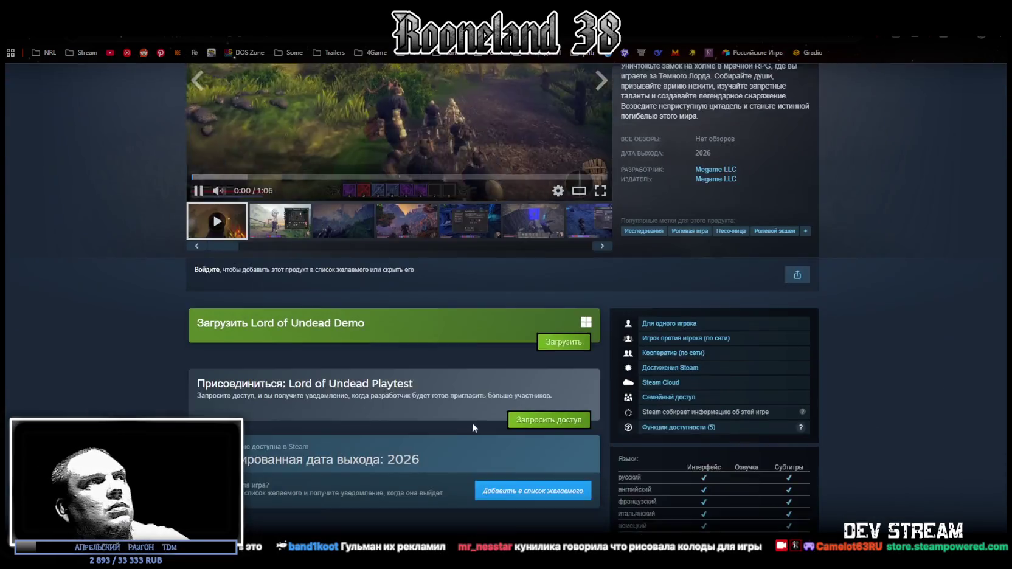
scroll(472, 424, "up", 3)
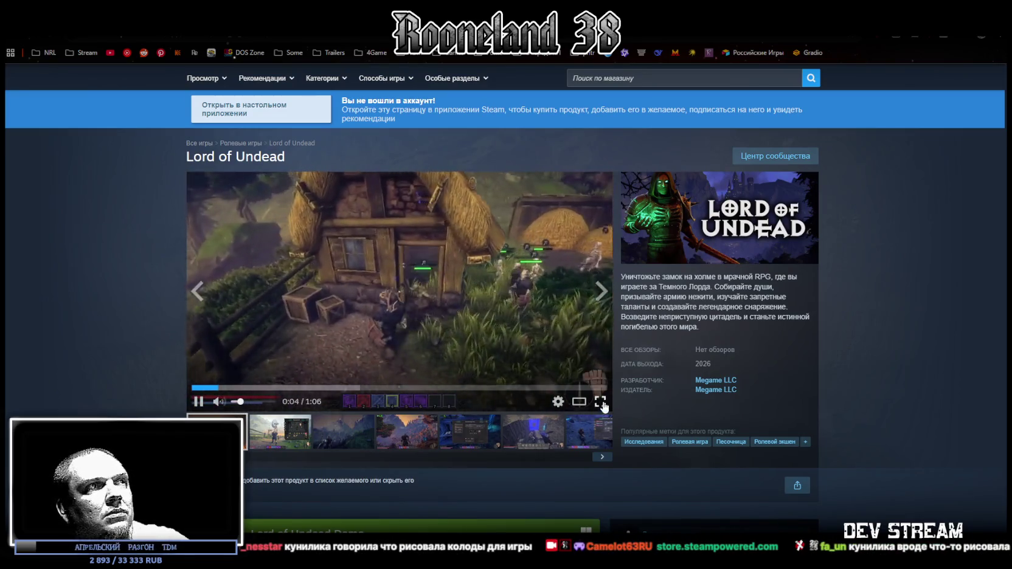
left_click(600, 401)
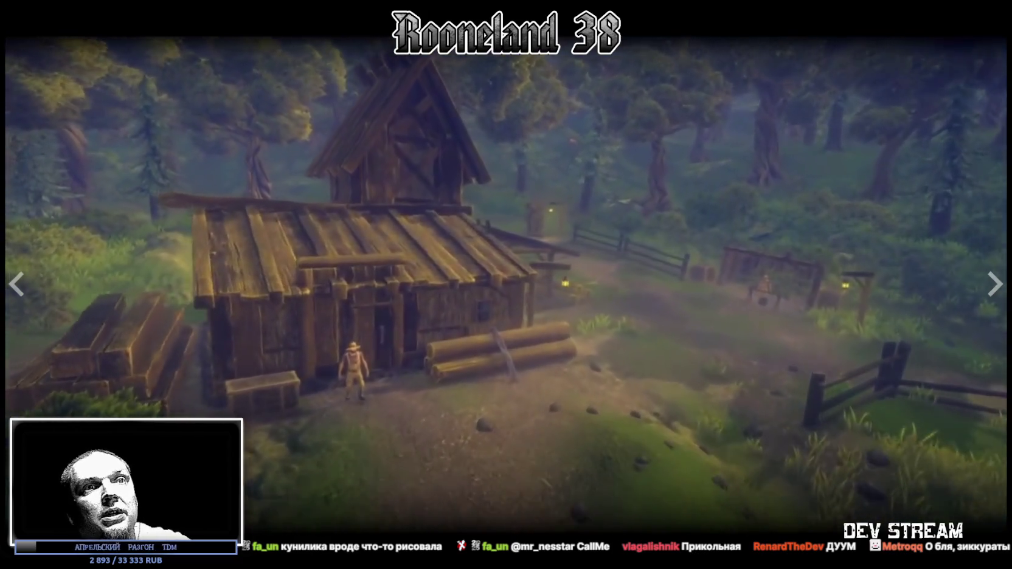
key("Escape")
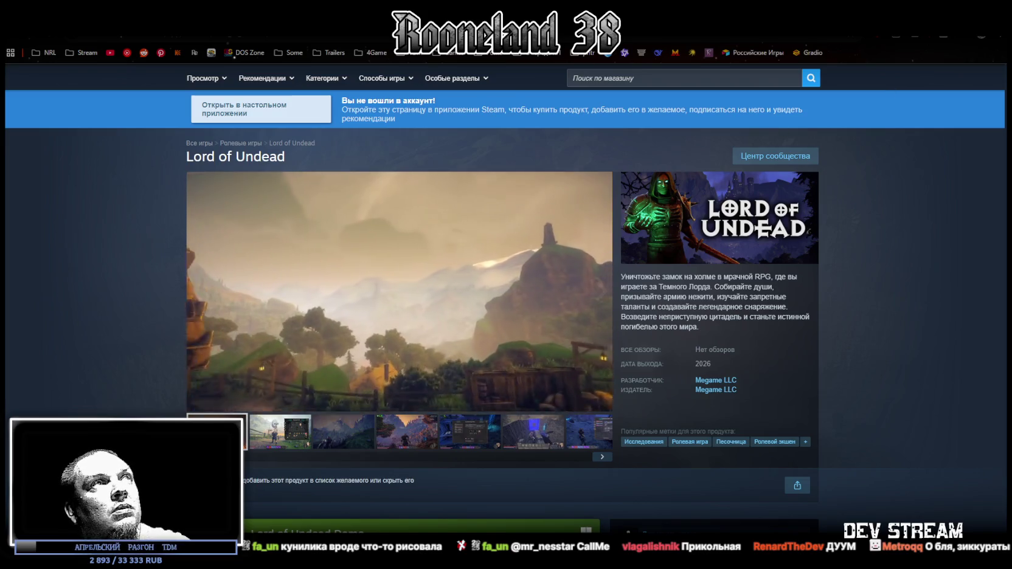
- Close the Steam tabs, scroll through the Тень Ориды details and open its trailer
key("ctrl+w")
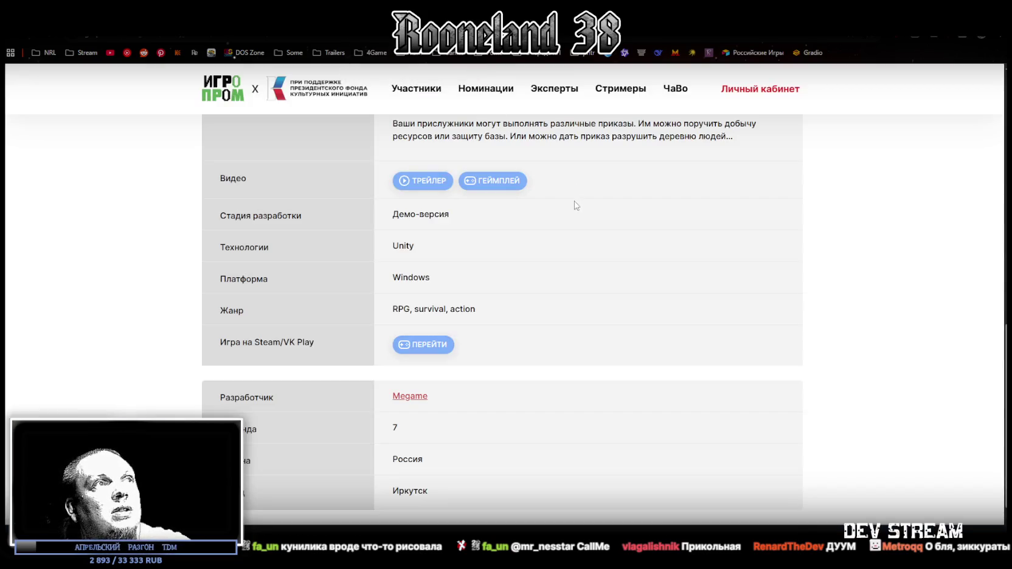
scroll(570, 201, "up", 10)
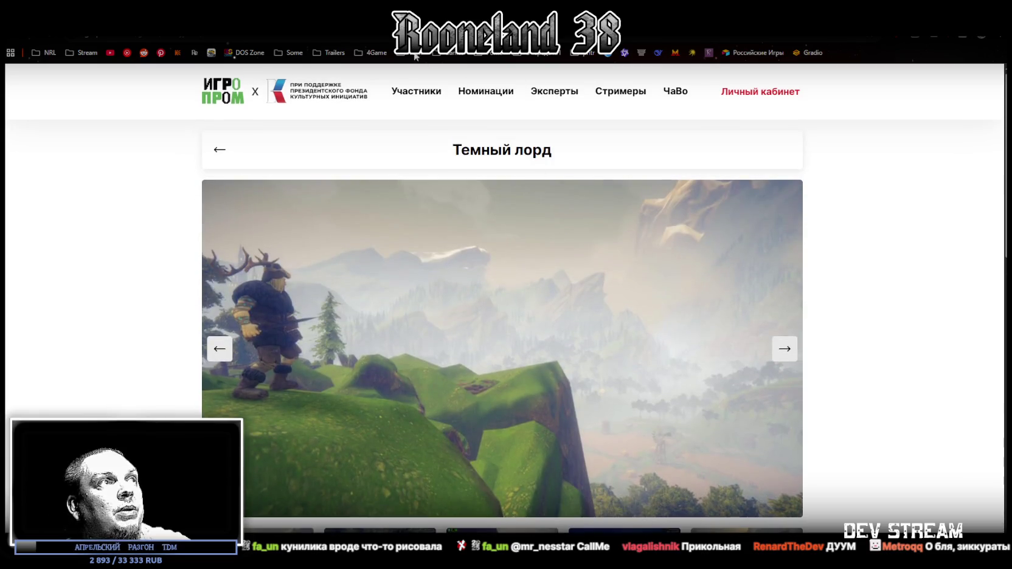
key("ctrl+w")
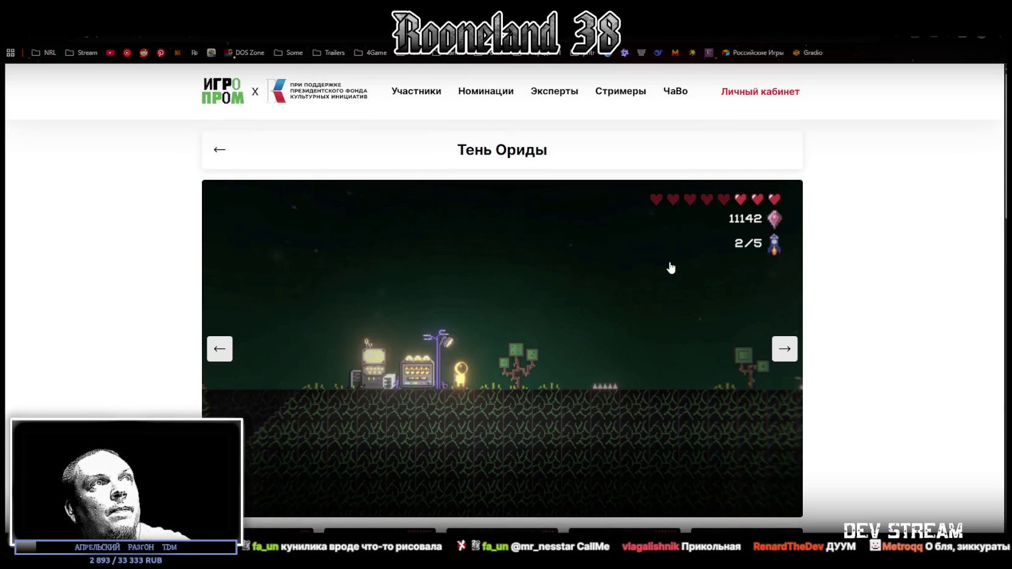
scroll(654, 263, "down", 15)
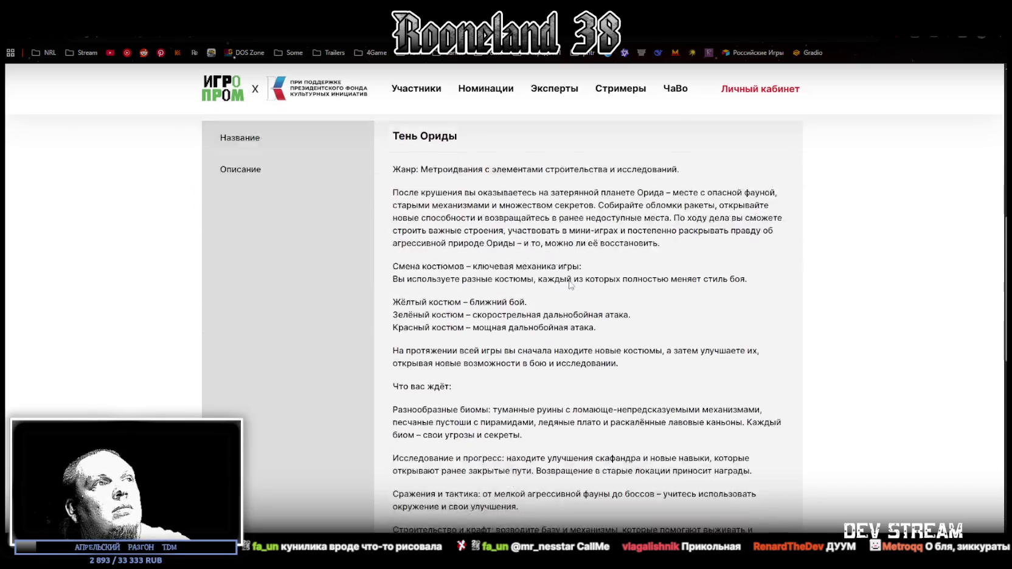
scroll(570, 284, "down", 3)
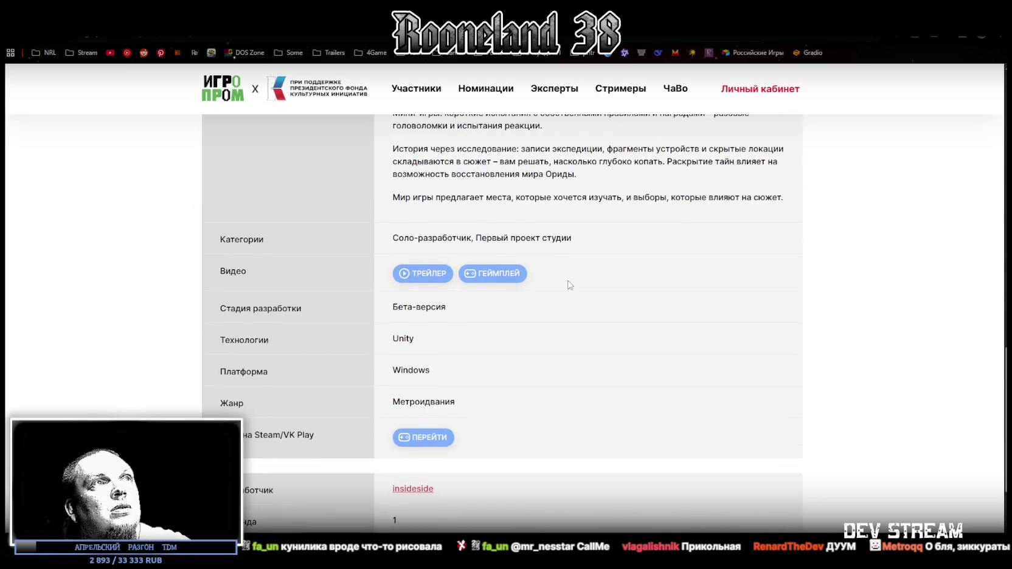
scroll(570, 281, "down", 2)
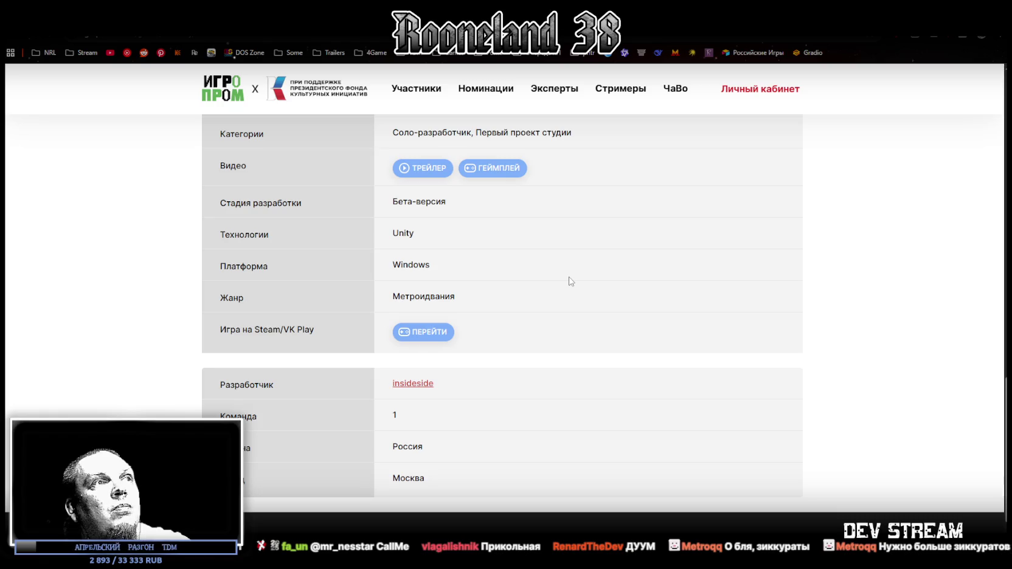
scroll(571, 281, "up", 1)
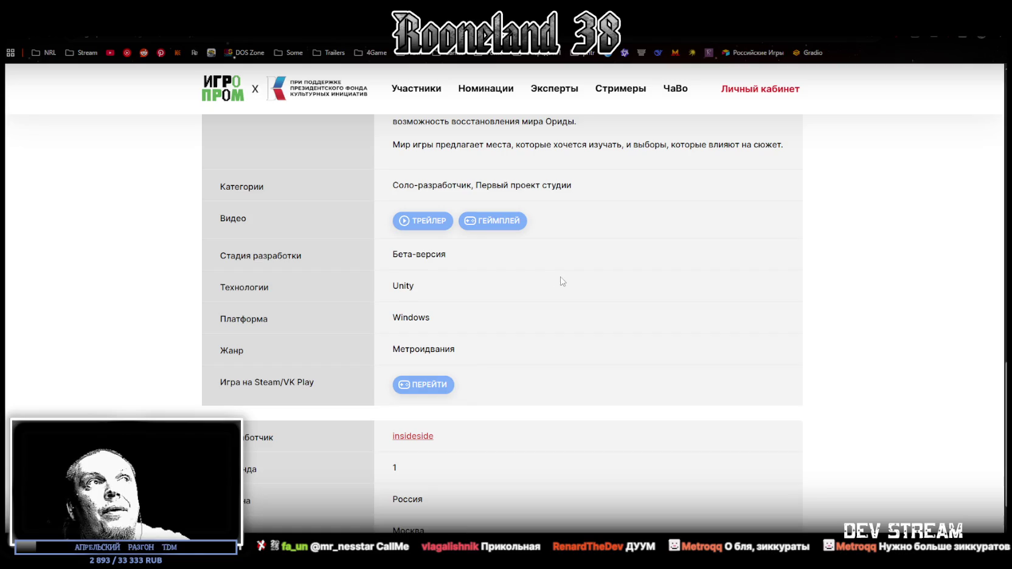
left_click(425, 225)
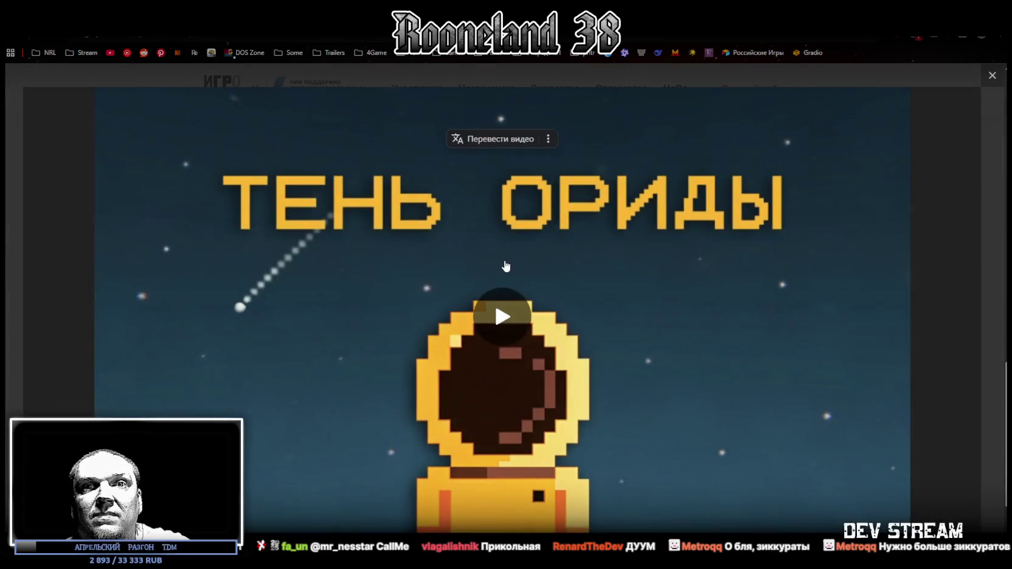
- Play the Тень Ориды trailer to the end and close the video window
left_click(497, 293)
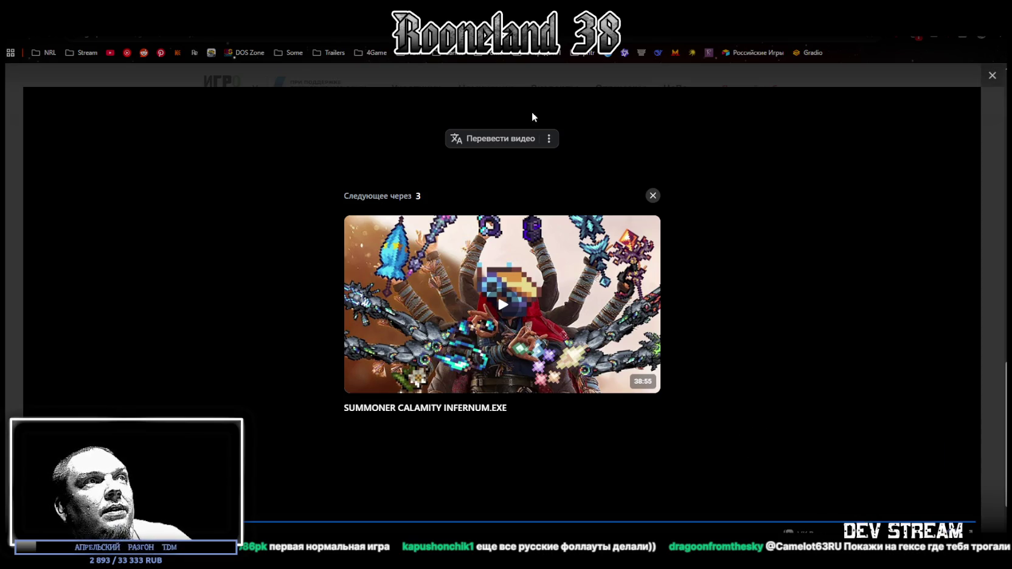
left_click(993, 79)
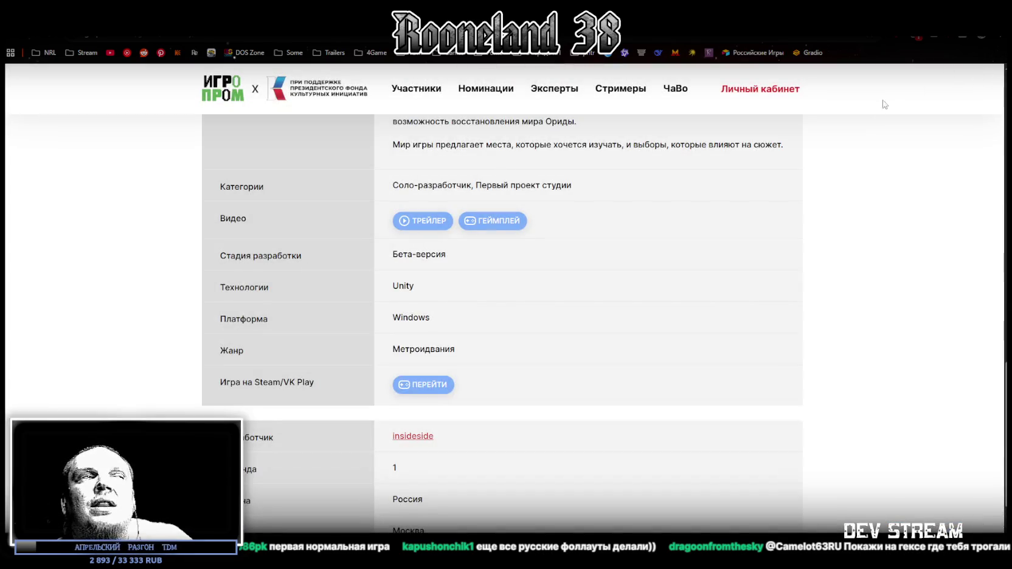
- Scroll the Тень Ориды gallery to the flying-saucer level screenshot
scroll(827, 254, "down", 3)
scroll(828, 255, "up", 5)
scroll(821, 255, "down", 1)
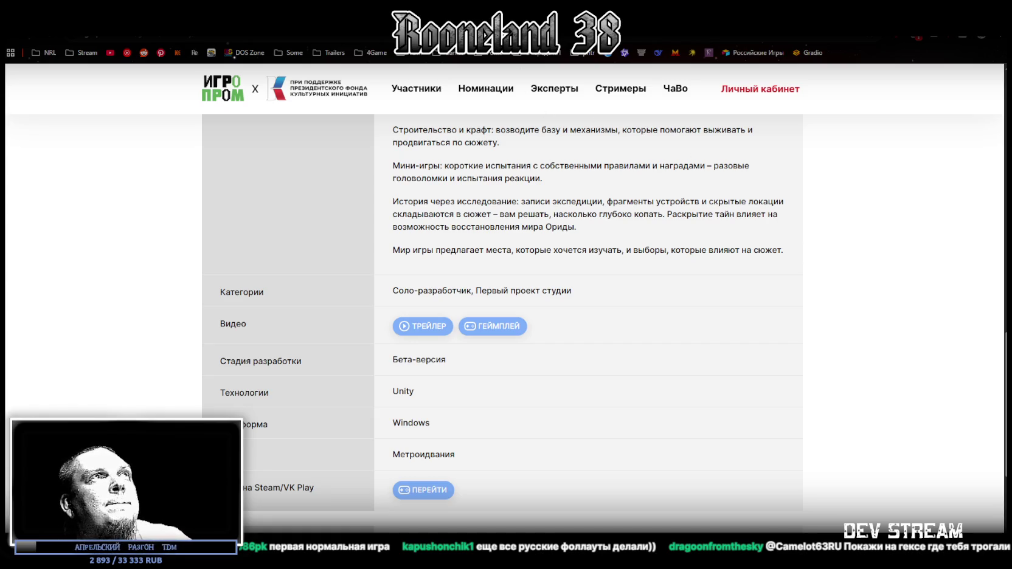
scroll(602, 191, "up", 15)
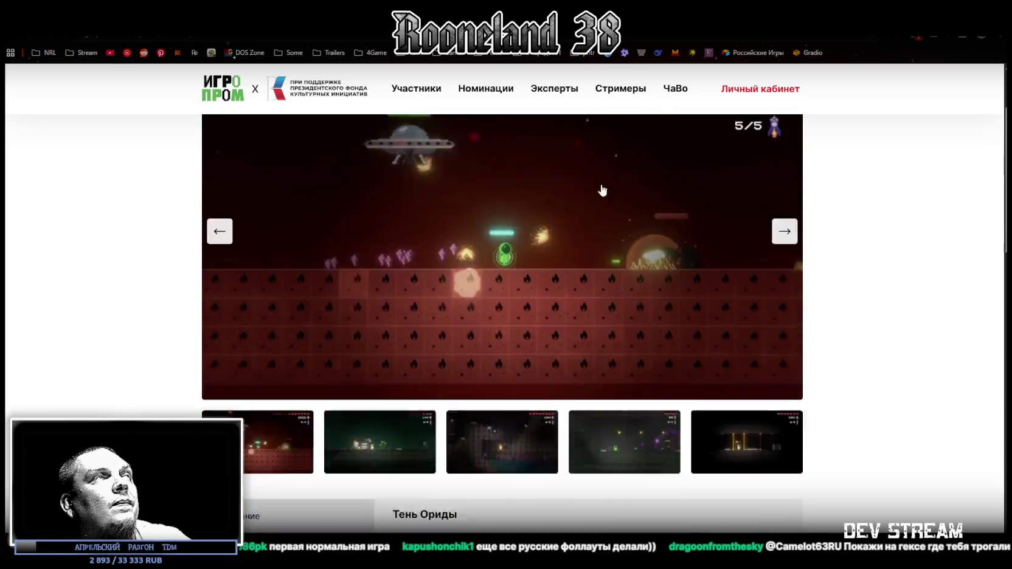
scroll(603, 190, "down", 3)
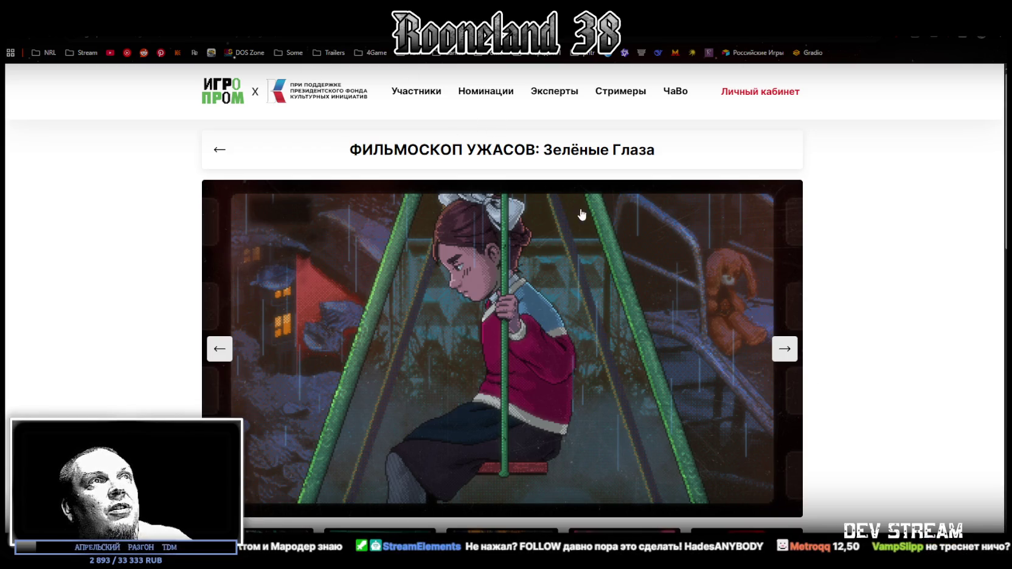
- Check Зелёные Глаза's Визуальная новелла genre in the details table, then play its trailer
scroll(581, 213, "down", 15)
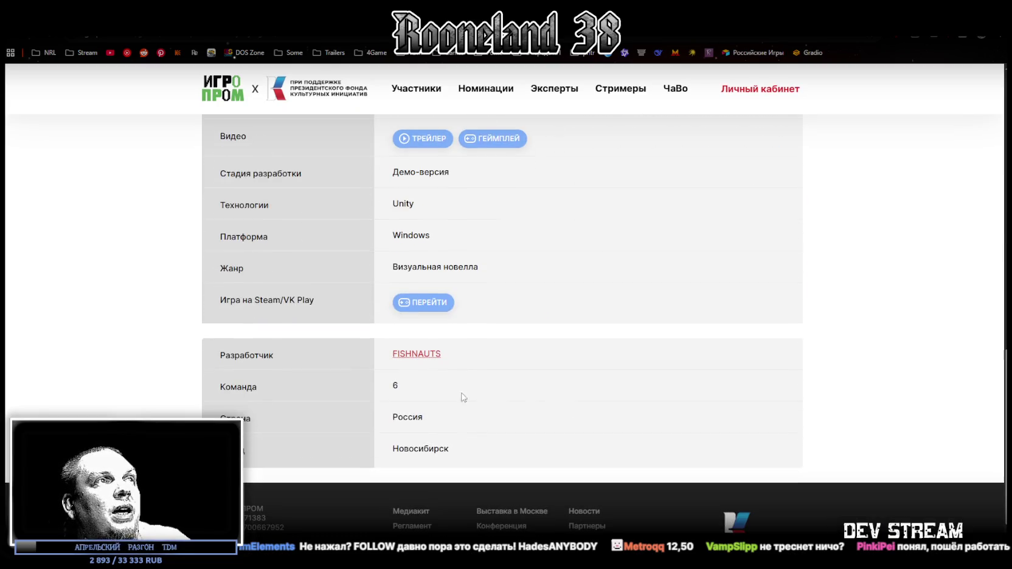
left_click_drag(392, 272, 506, 273)
left_click(486, 269)
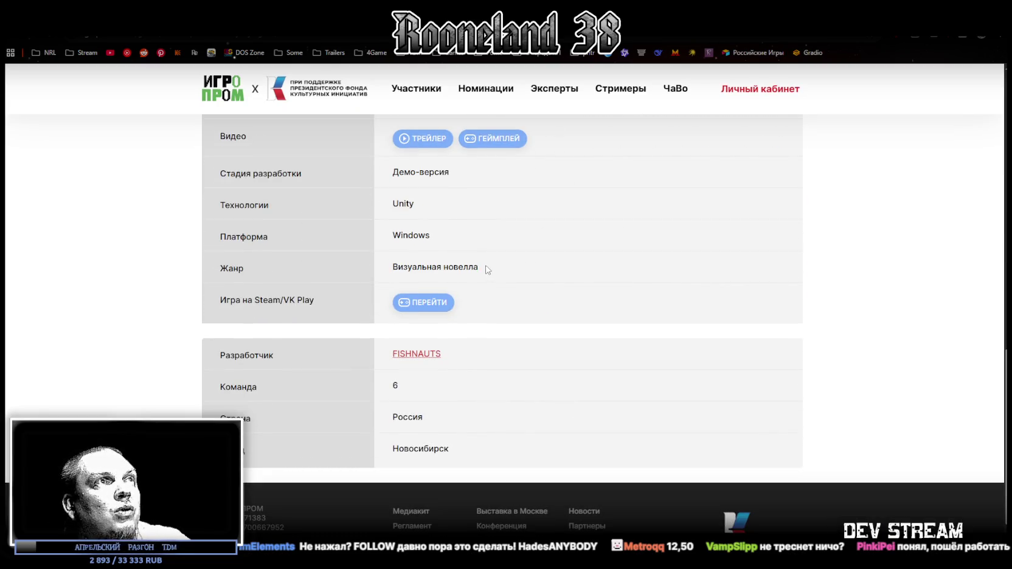
scroll(453, 344, "up", 1)
scroll(453, 344, "up", 7)
scroll(426, 389, "down", 5)
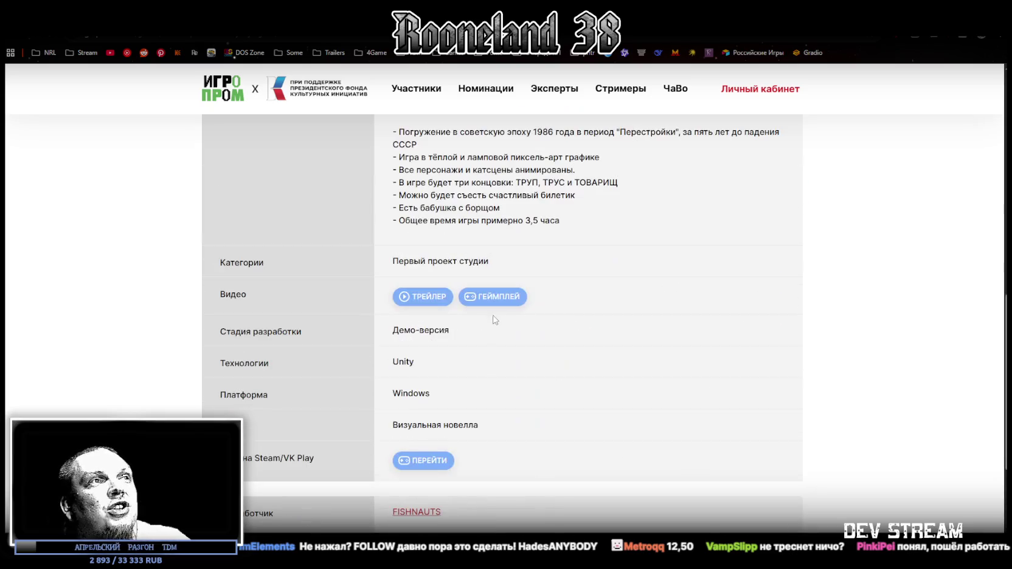
left_click_drag(393, 426, 480, 427)
scroll(761, 308, "up", 10)
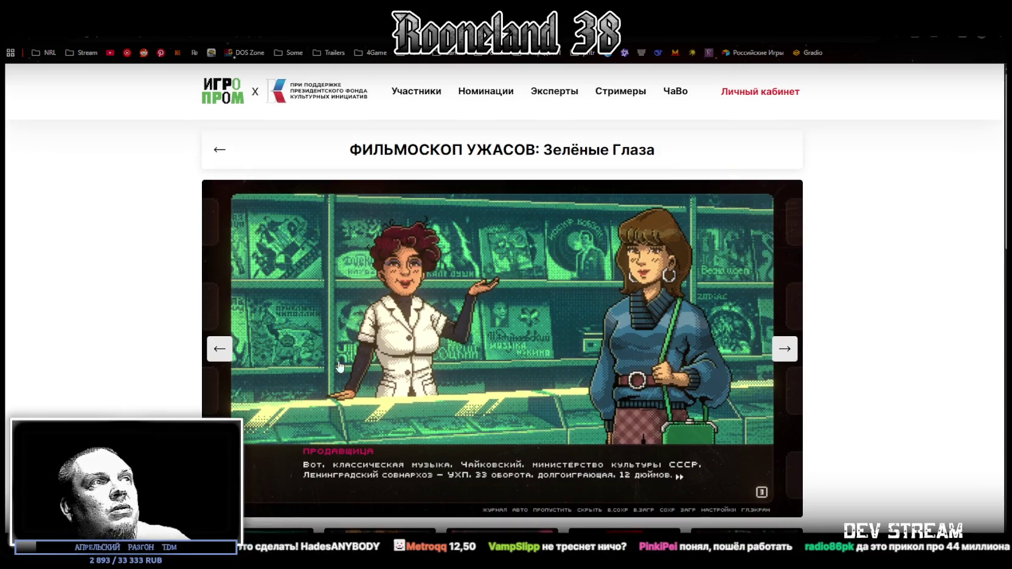
scroll(435, 379, "down", 10)
left_click(416, 297)
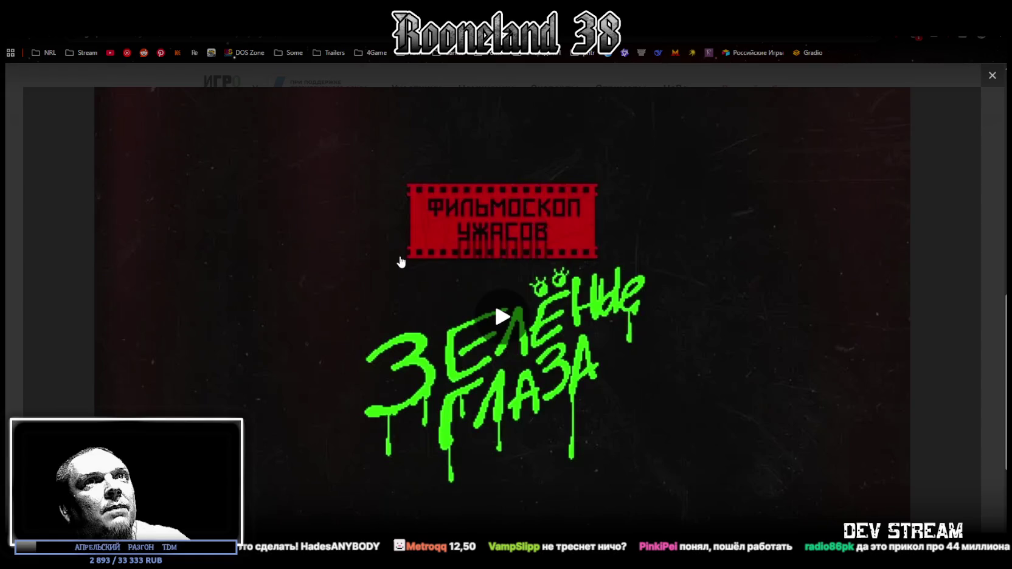
left_click(401, 261)
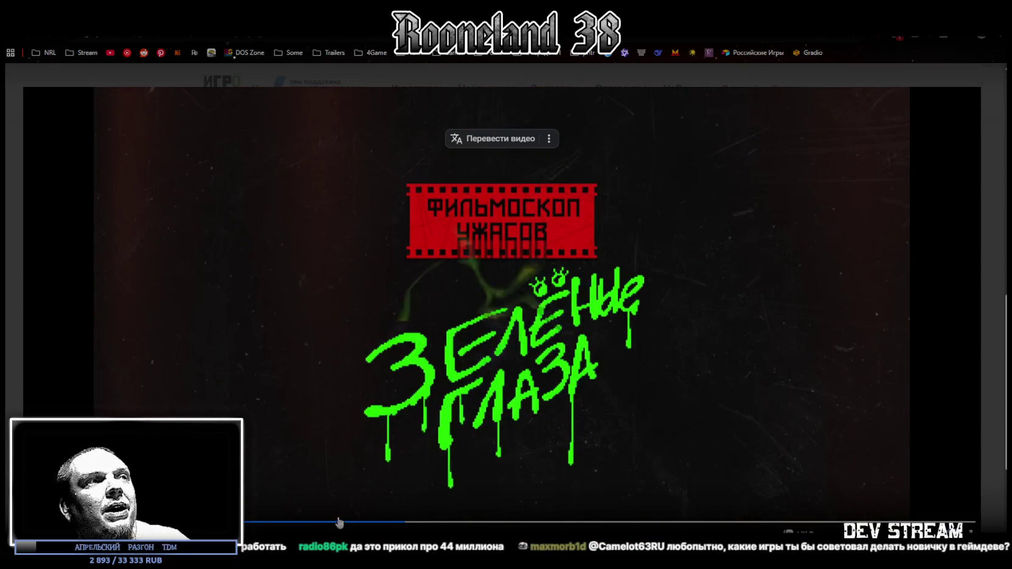
- Rewind the Зелёные Глаза trailer to its title card and watch to the wishlist card
left_click(356, 522)
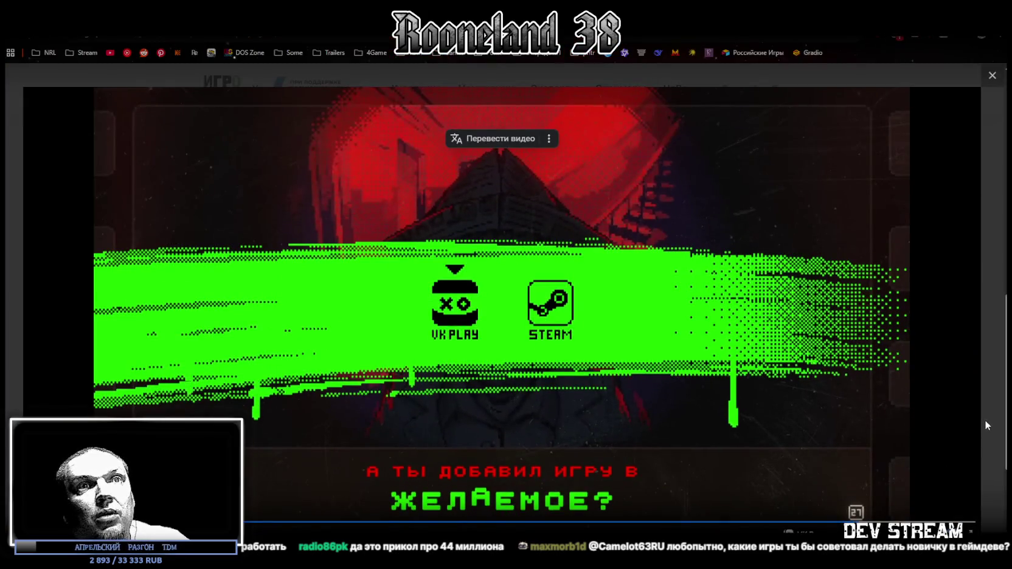
- Close the FISHNAUTS trailer and switch back to the Unity dungeon game
left_click(986, 423)
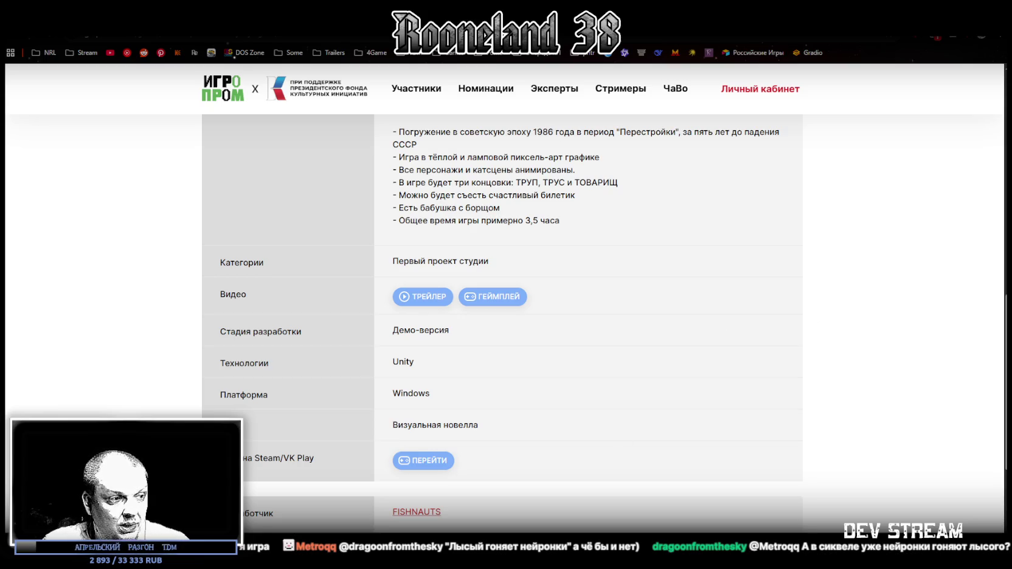
key("alt+Tab")
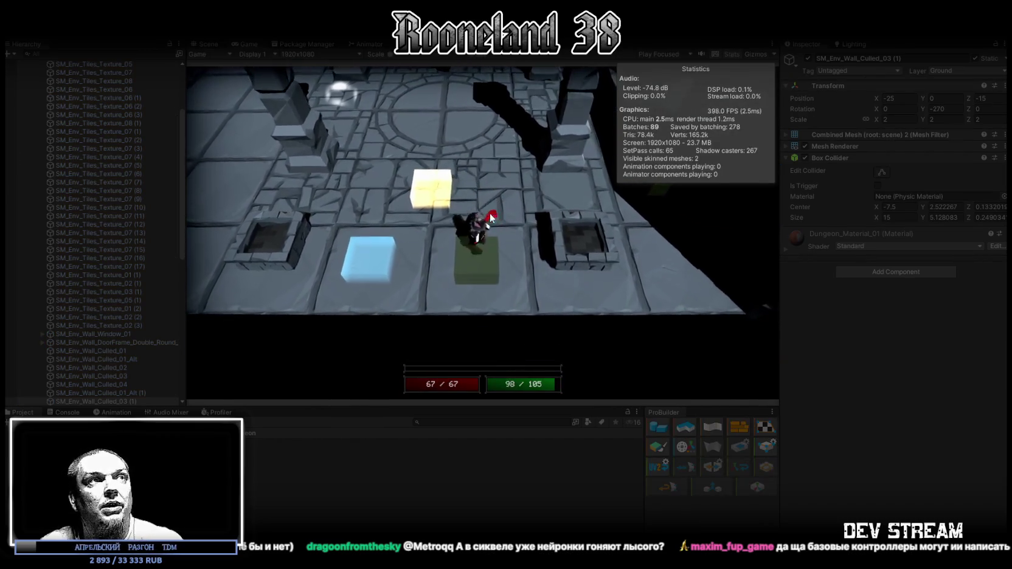
- Walk the character north and left through the dungeon and fire a yellow projectile
key("w")
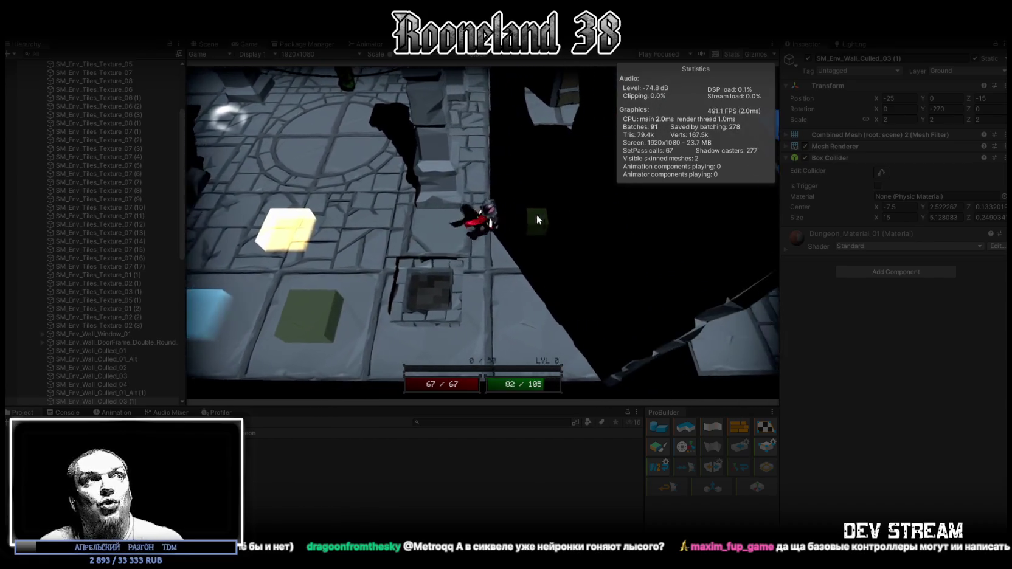
key("w")
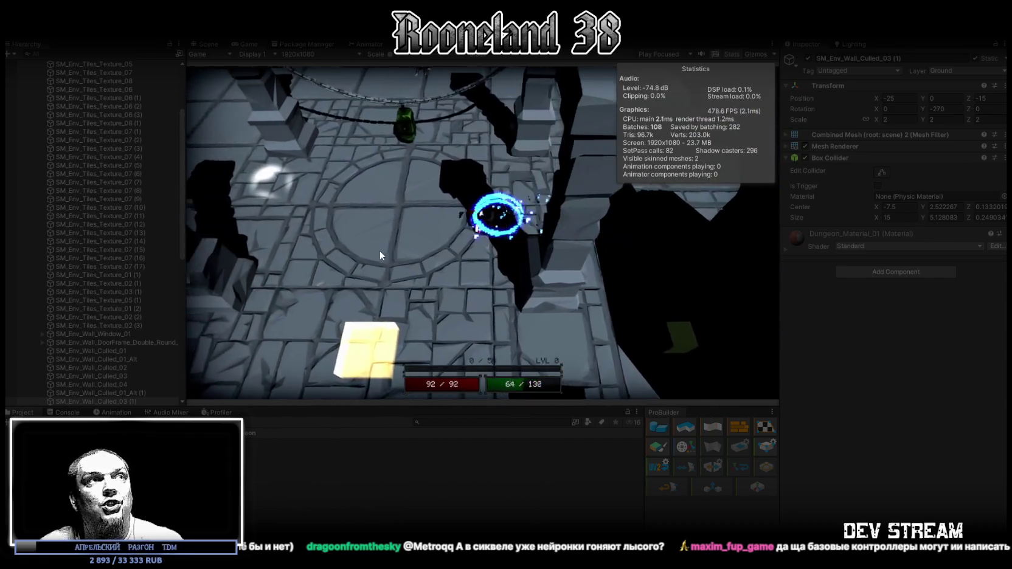
key("a")
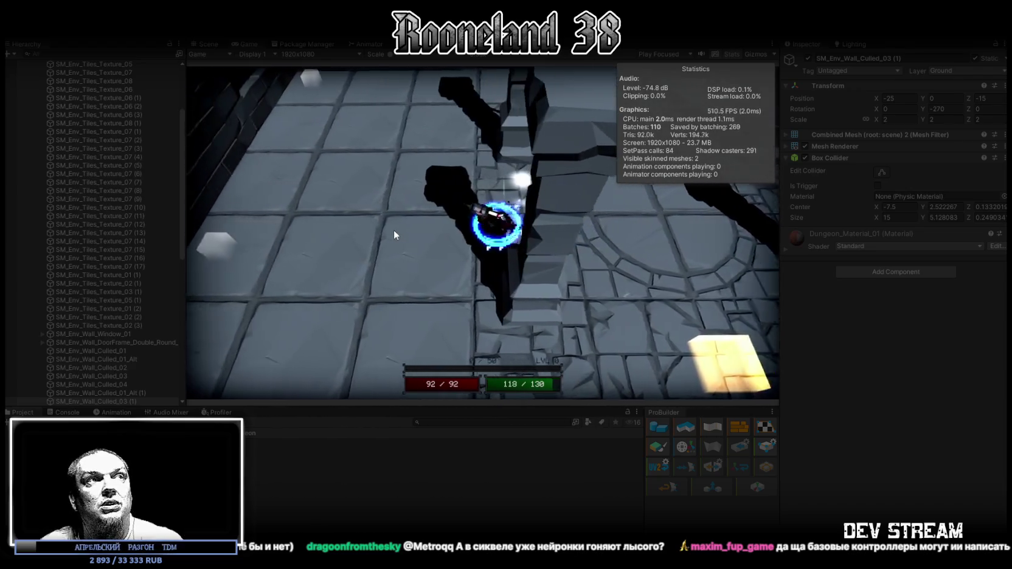
key("a")
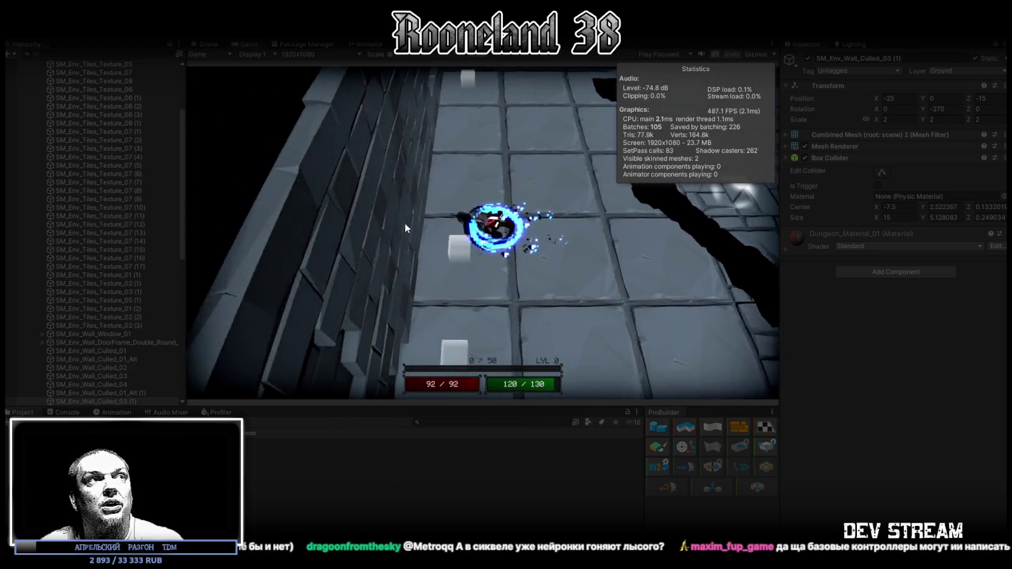
key("w")
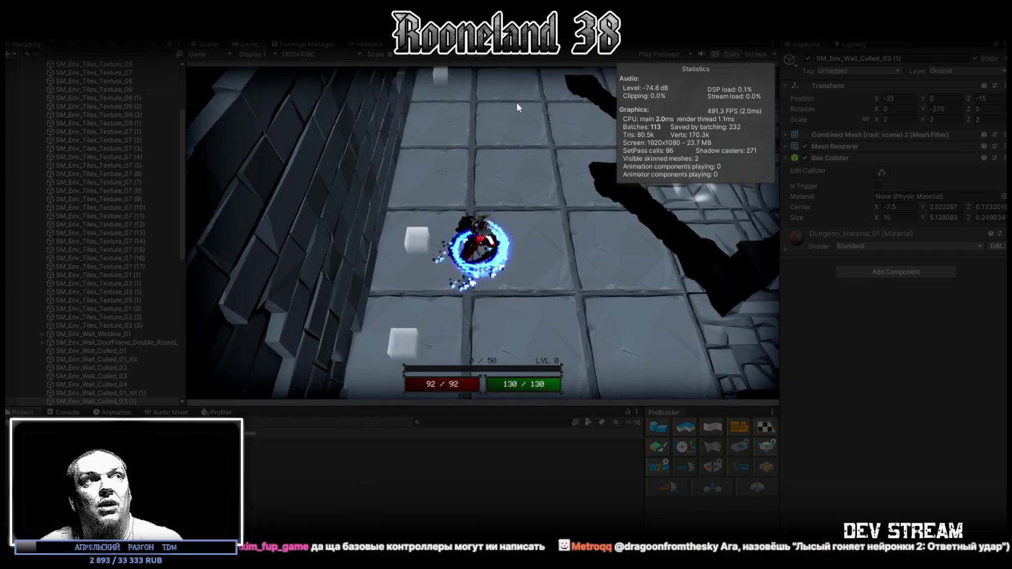
left_click(502, 102)
- Keep walking the character, swing the sword, then stop the playtest and bring up the dusk image results
key("s")
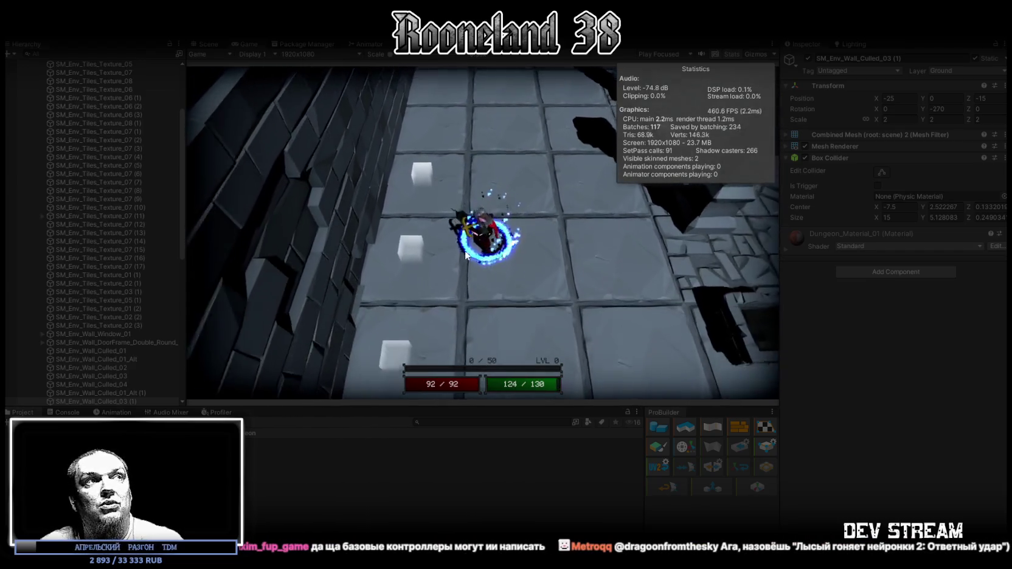
key("w")
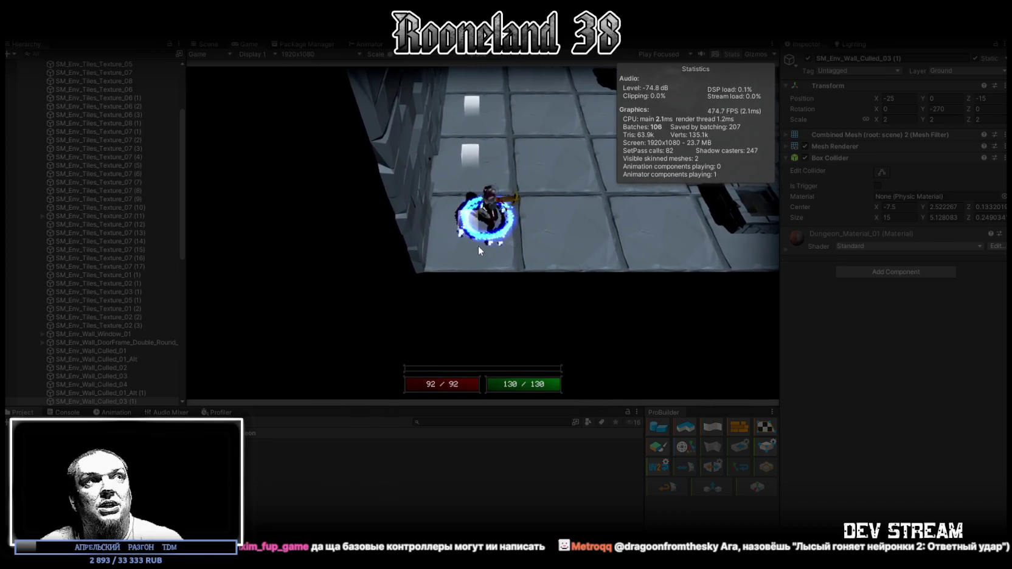
key("w")
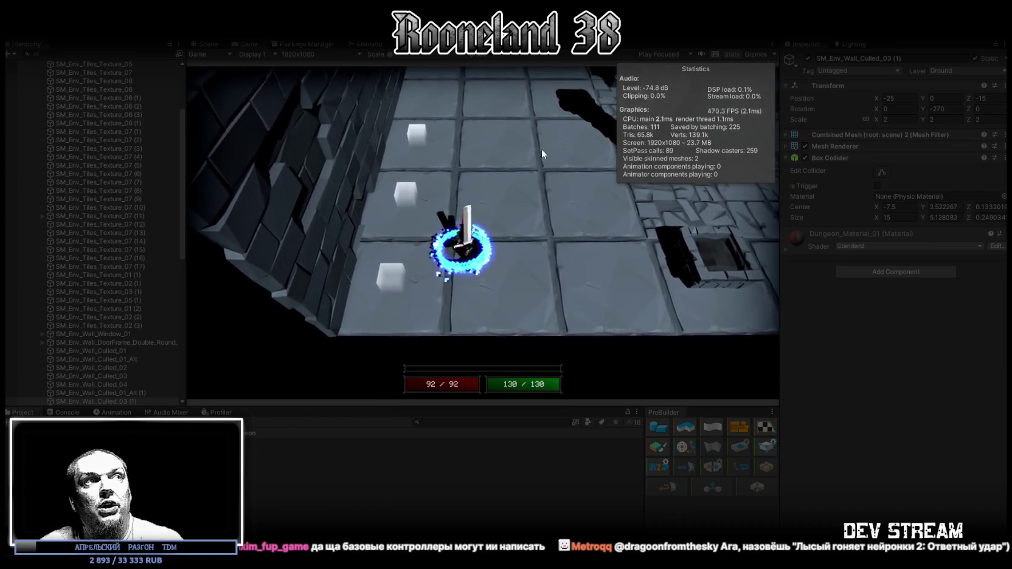
key("a")
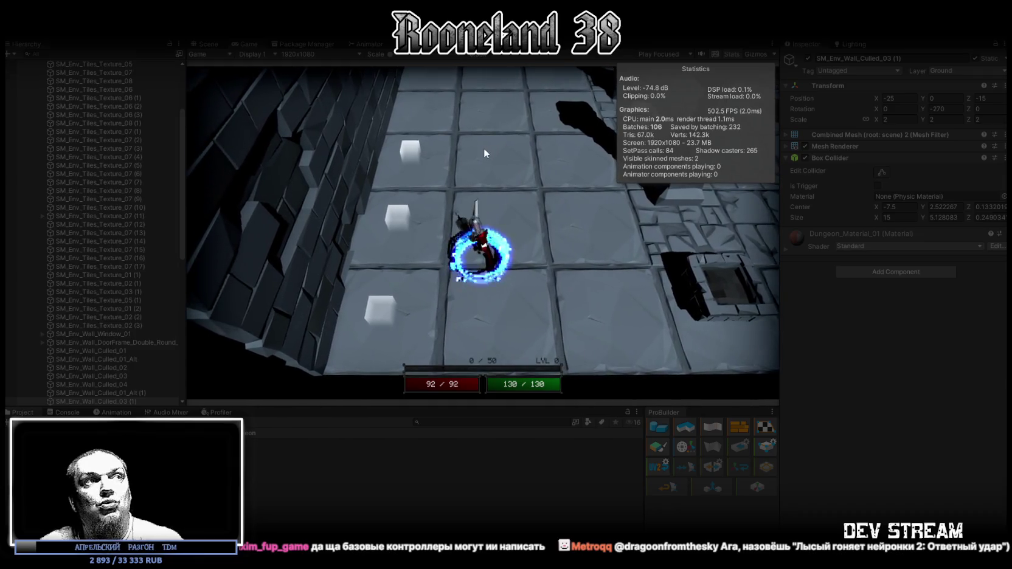
key("w")
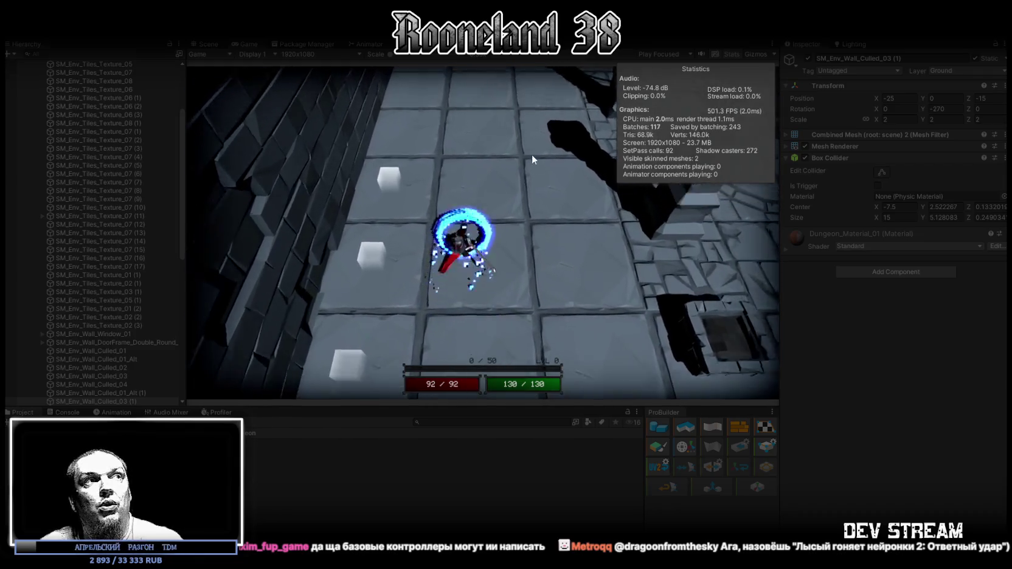
left_click(530, 164)
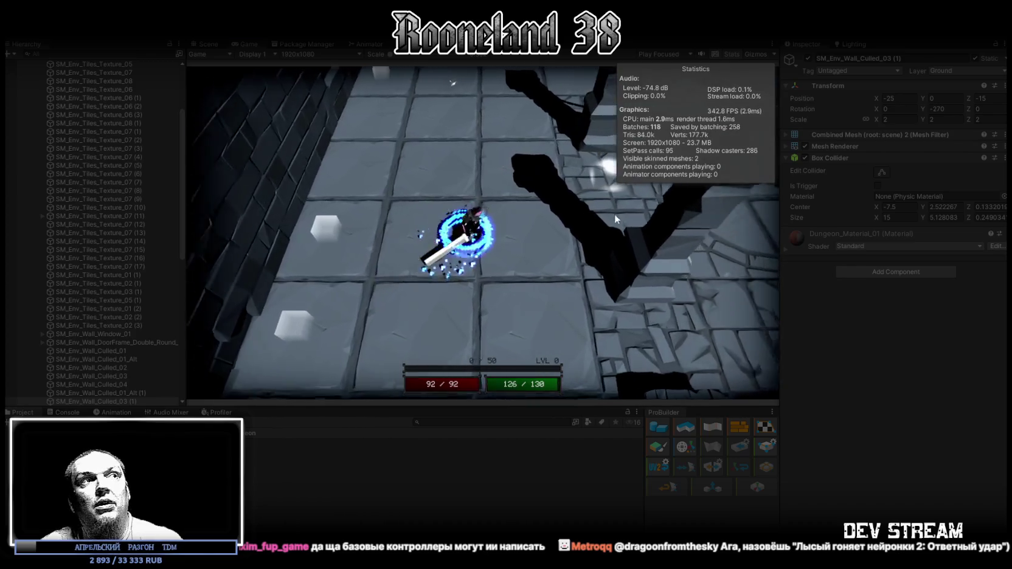
key("d")
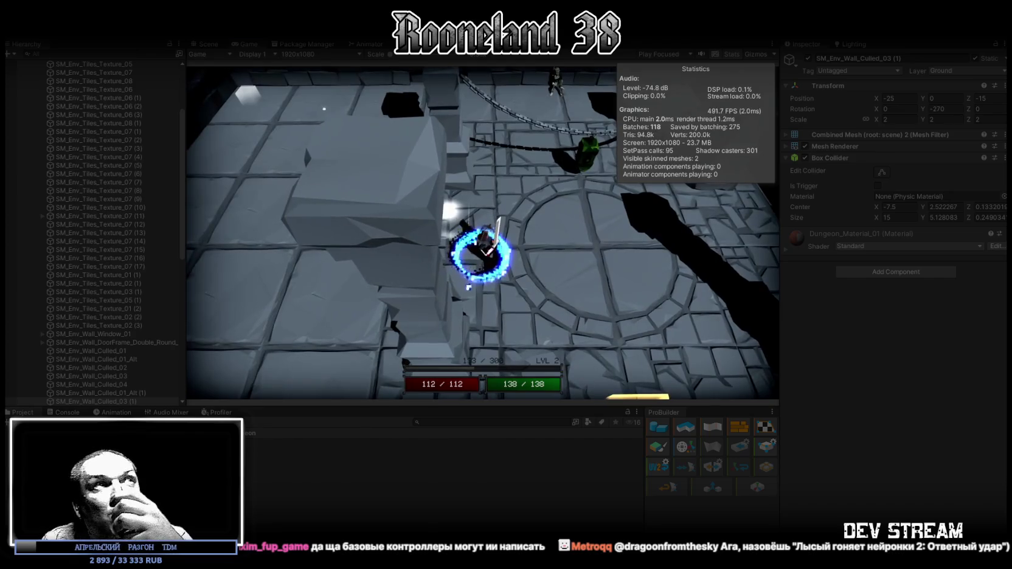
key("ctrl+p")
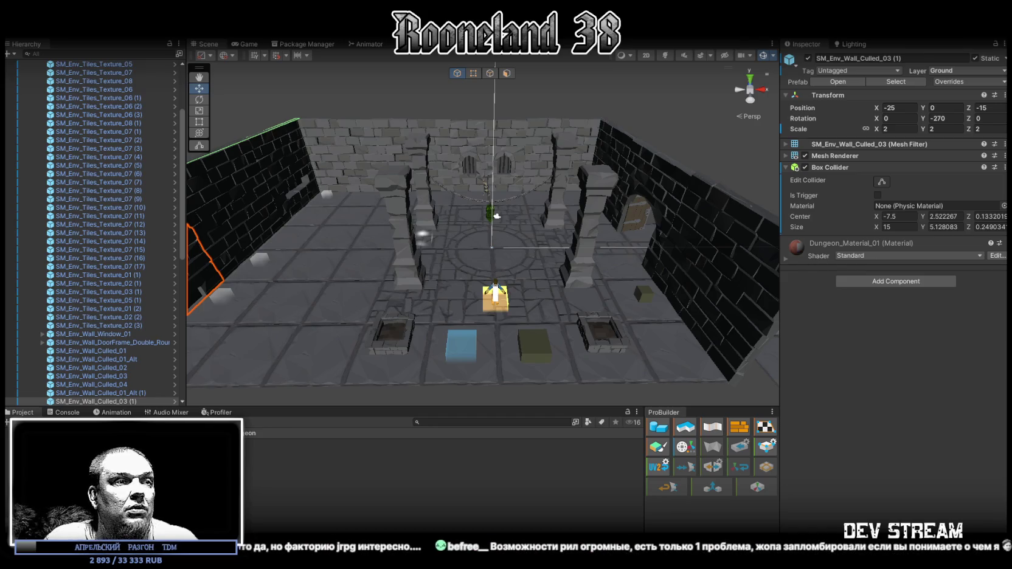
key("alt+Tab")
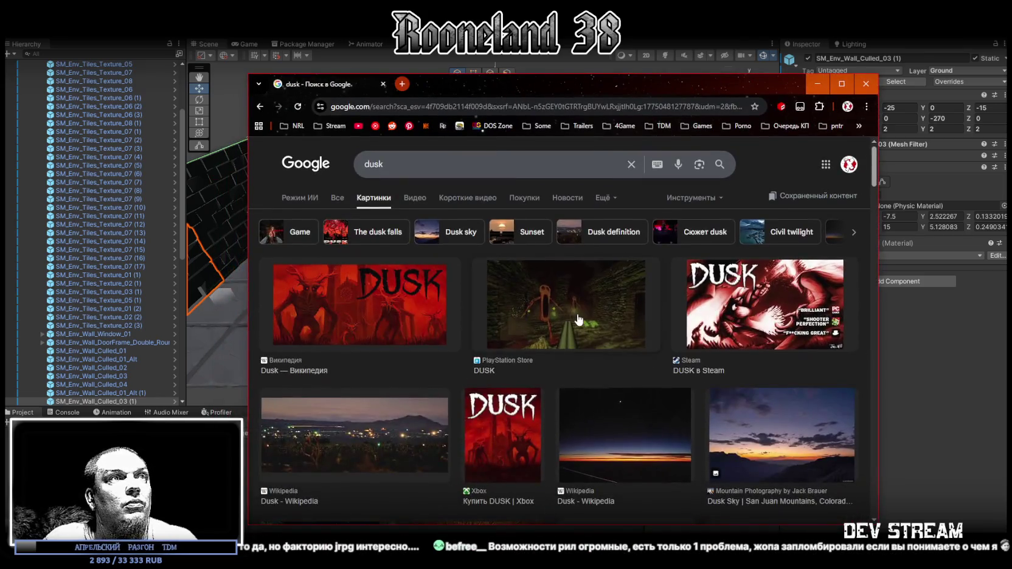
- Preview the PlayStation Store and GameMAG DUSK screenshots in a maximized browser, then minimize it
left_click(574, 314)
key("super+Up")
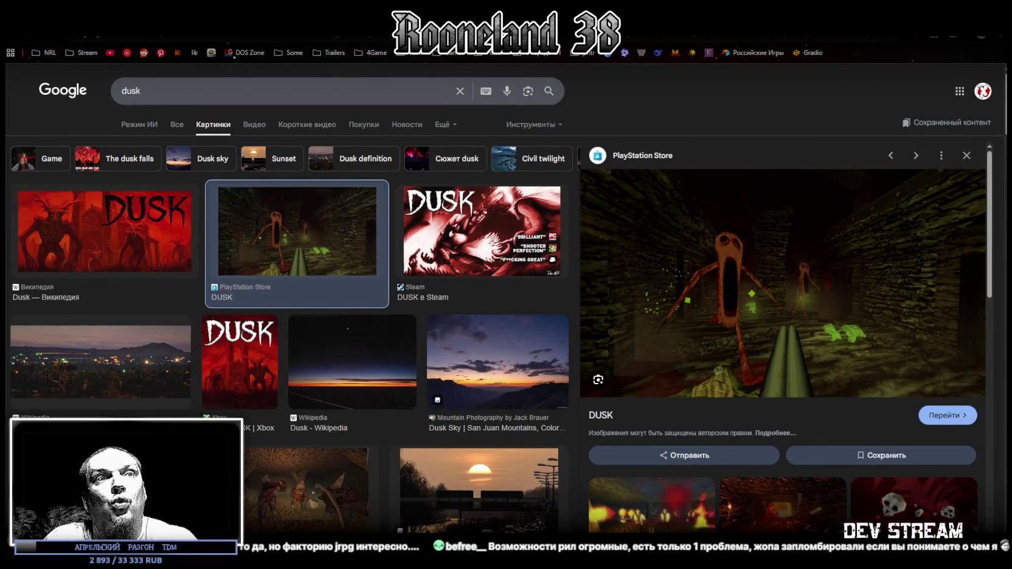
scroll(475, 339, "down", 5)
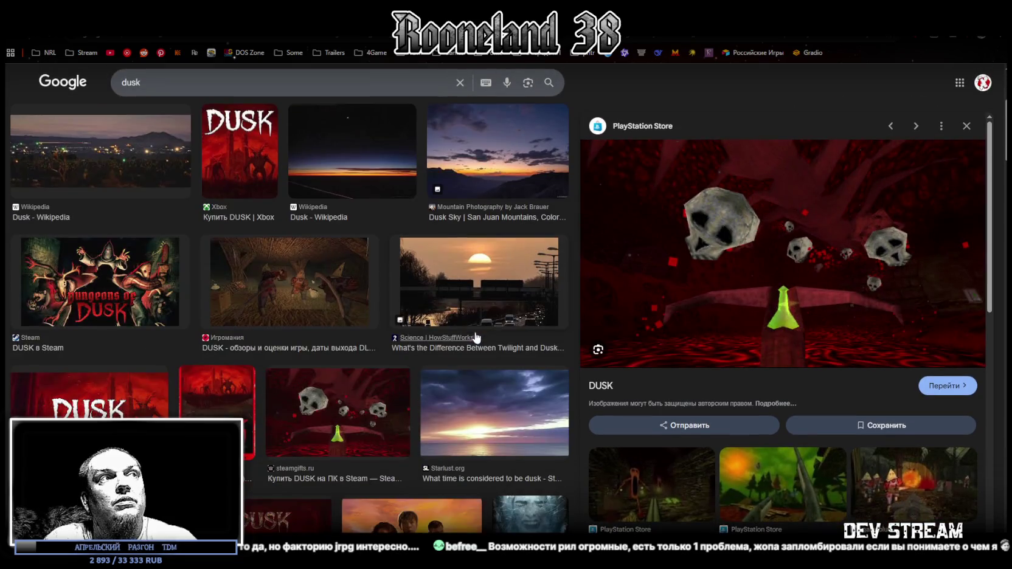
left_click(316, 428)
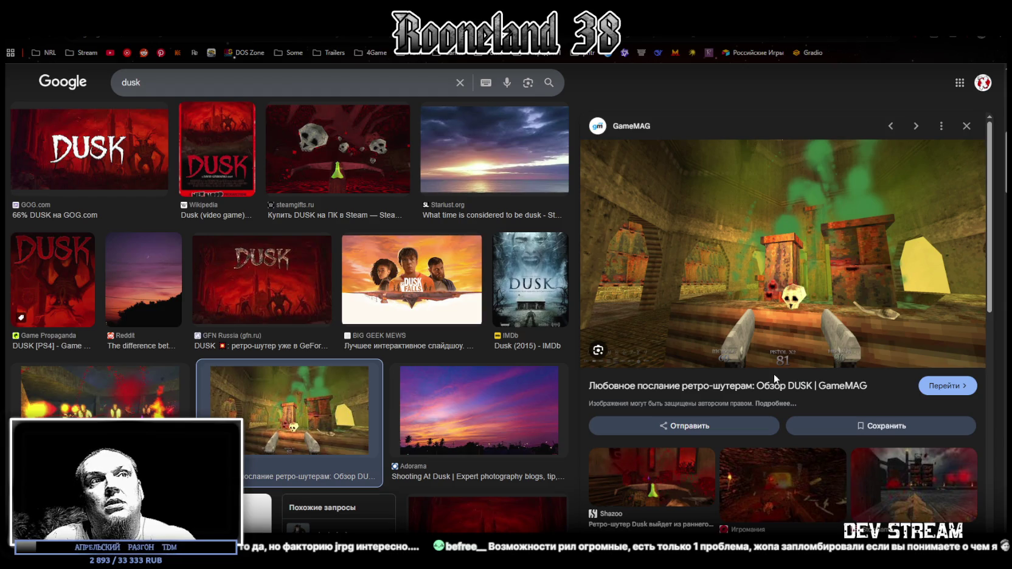
key("super+Down")
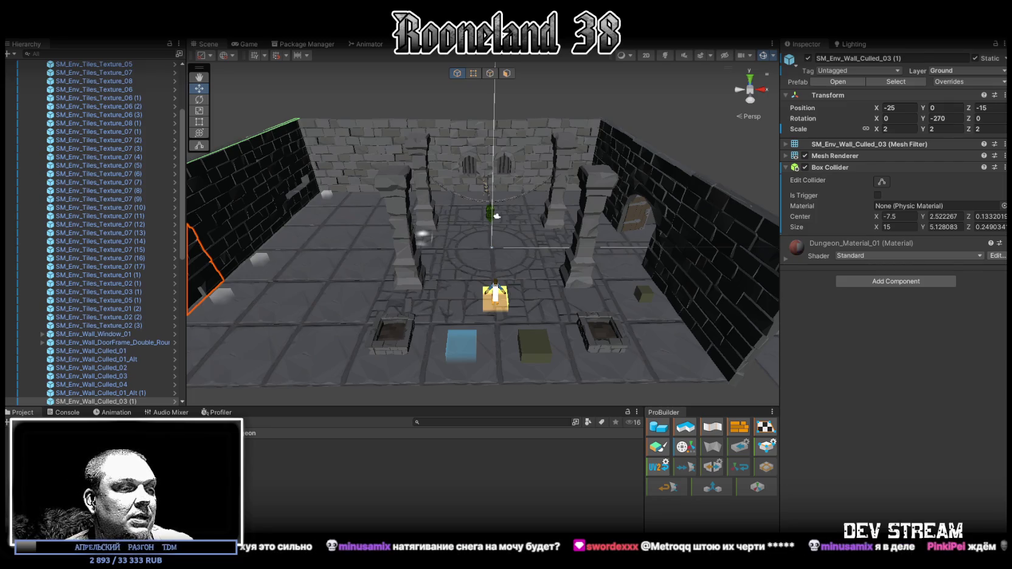
- Switch from Unity to the browser showing the FISHNAUTS entry details
key("alt+Tab")
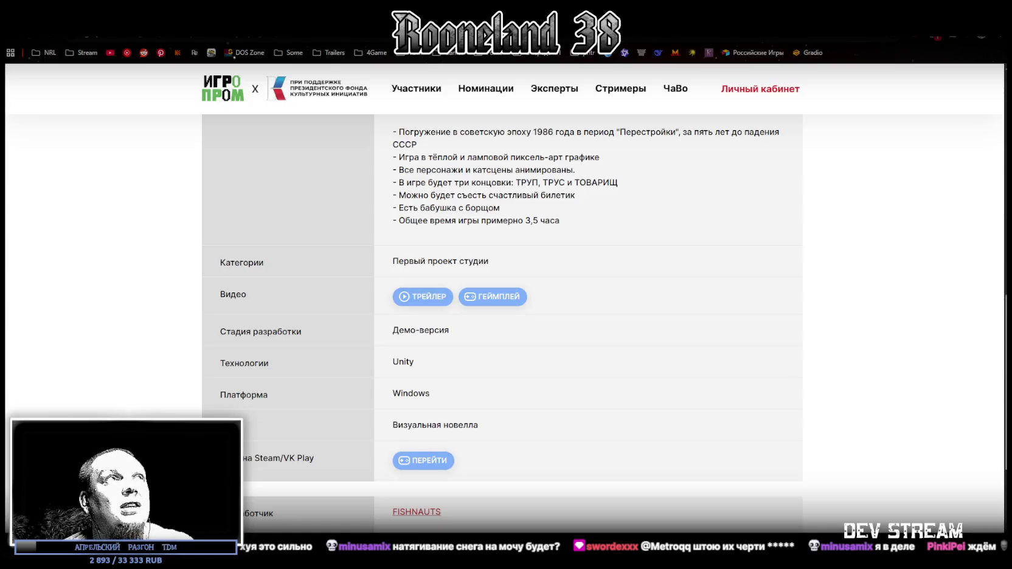
- Scroll the ФИЛЬМОСКОП УЖАСОВ: Зелёные Глаза entry, then go to the Фотурианцы Миф и Реальность page
scroll(610, 398, "up", 10)
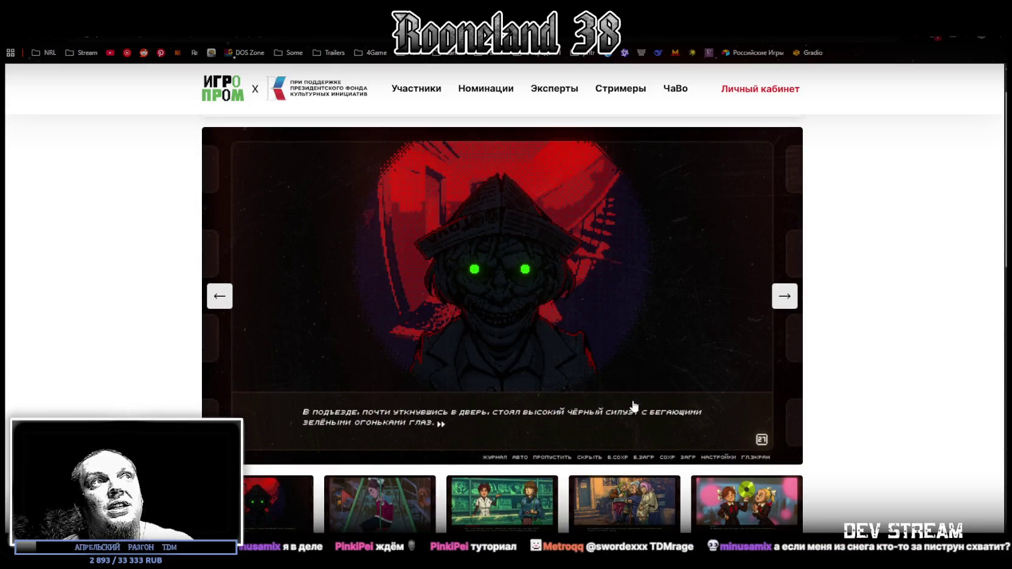
scroll(634, 406, "down", 3)
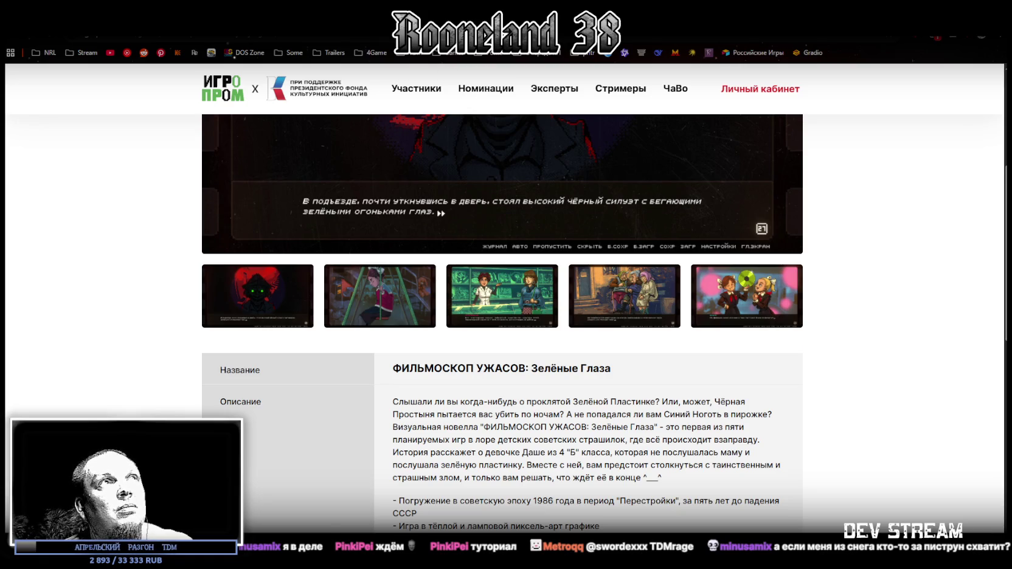
key("alt+Left")
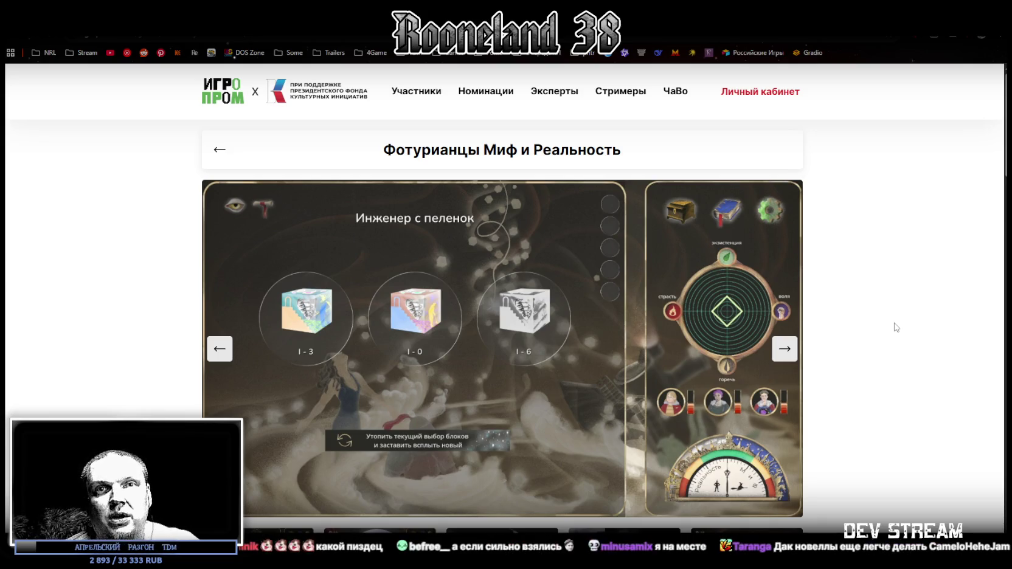
- Scroll the Фотурианцы description from its premise to the hand-drawn style section, selecting and clearing a passage
scroll(586, 292, "down", 15)
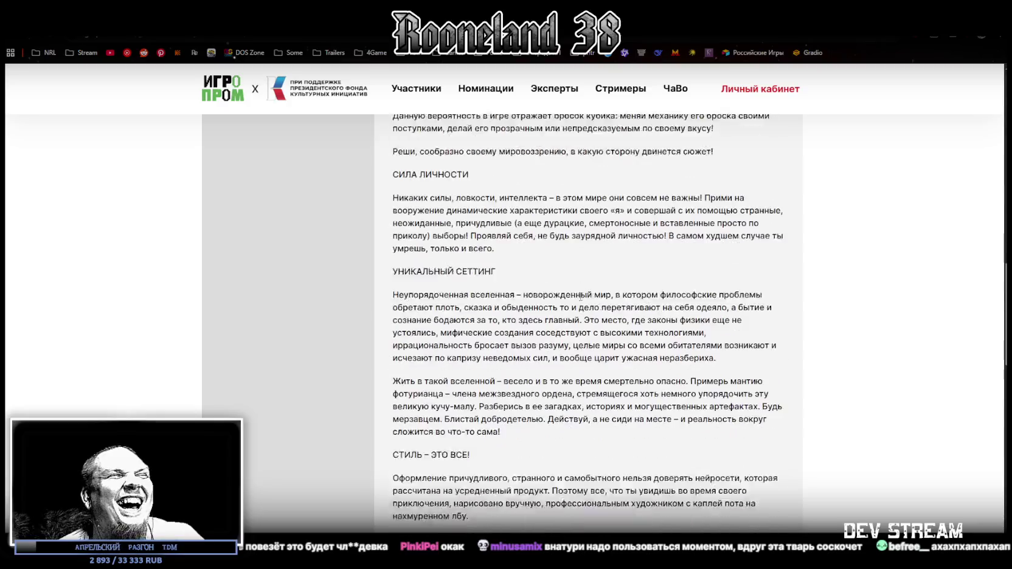
scroll(587, 292, "up", 10)
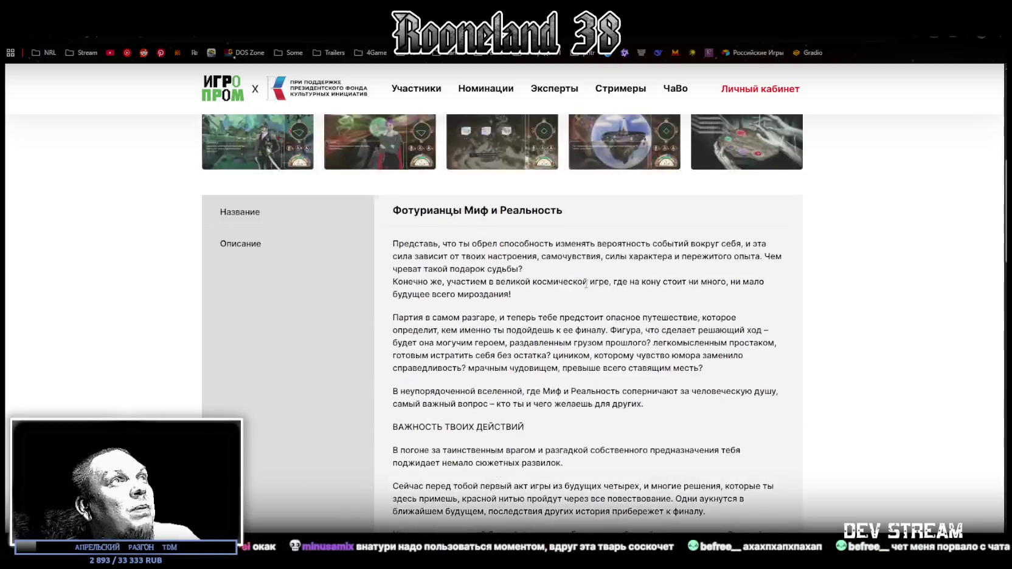
scroll(587, 292, "down", 3)
mouse_move(409, 191)
left_mouse_down()
mouse_move(588, 283)
mouse_move(541, 300)
mouse_move(566, 243)
mouse_move(560, 302)
left_mouse_up()
scroll(566, 286, "down", 10)
scroll(561, 280, "down", 5)
left_click(559, 293)
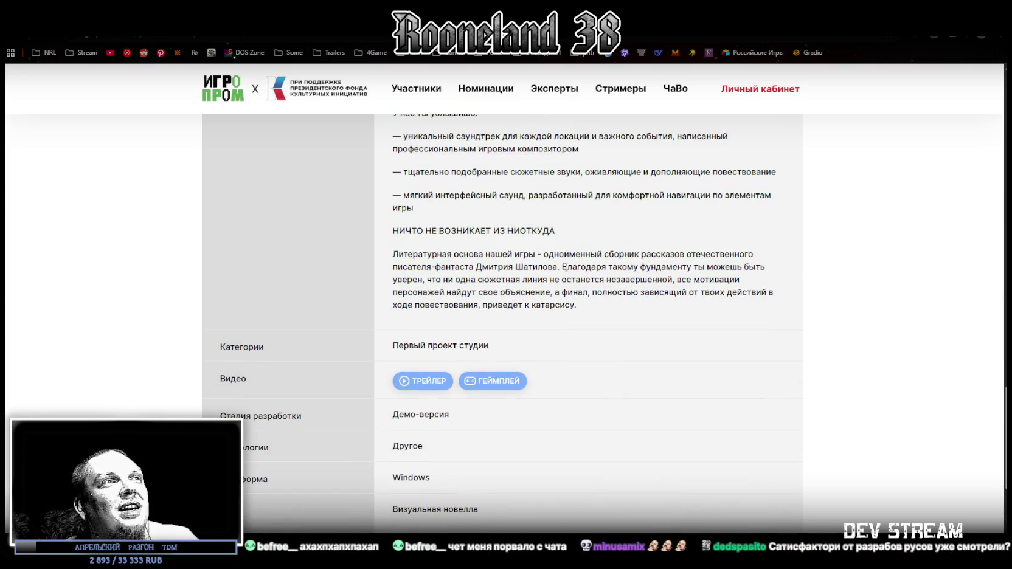
scroll(563, 365, "up", 4)
scroll(540, 335, "up", 1)
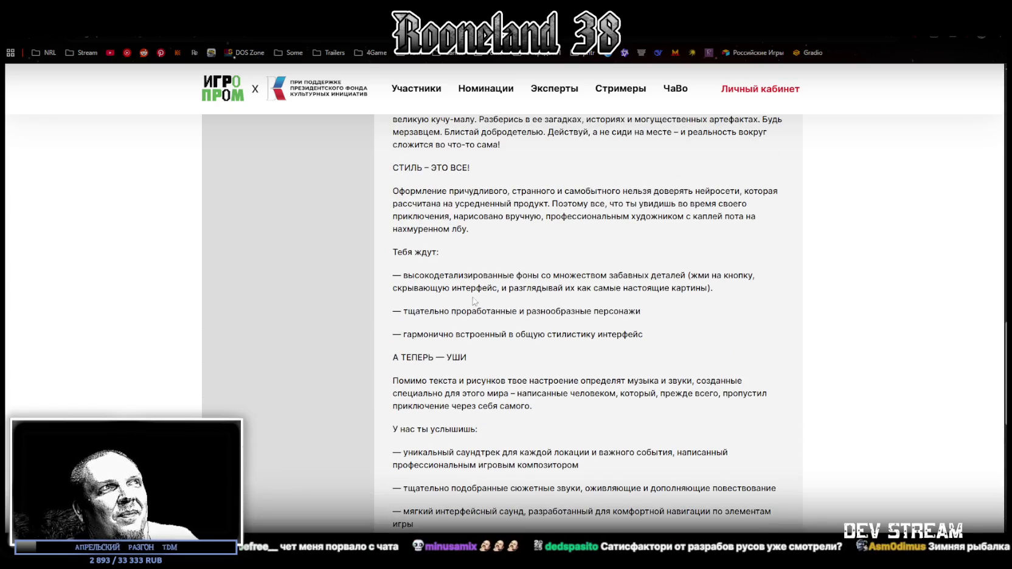
scroll(574, 301, "up", 15)
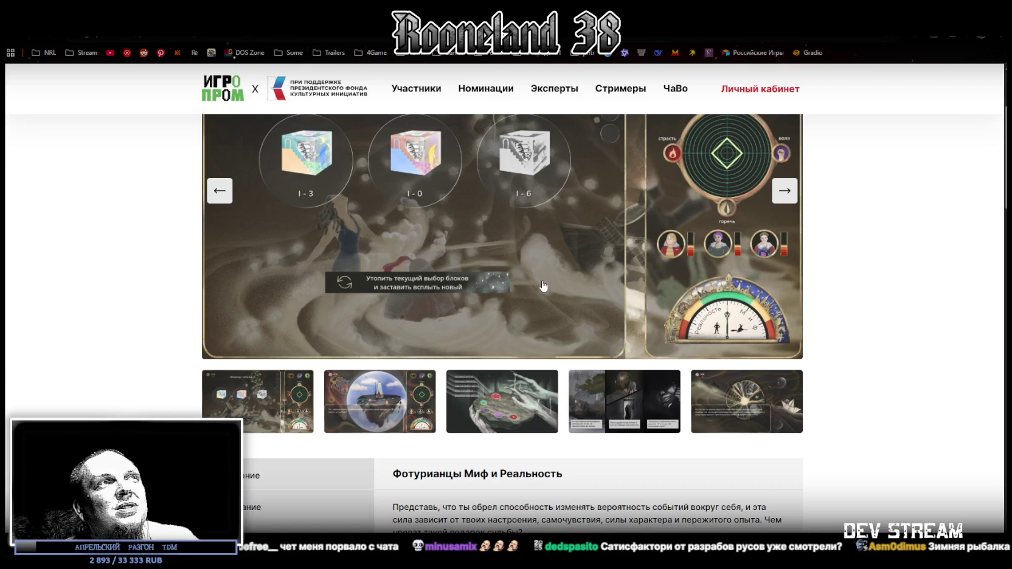
scroll(545, 285, "down", 12)
scroll(554, 303, "down", 5)
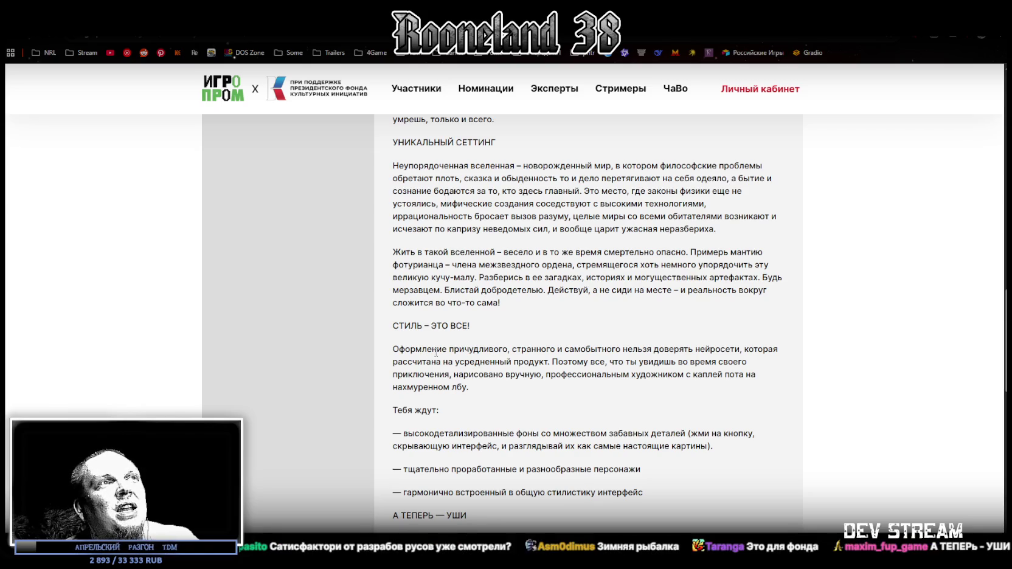
- Select an art-style phrase, then highlight the full line about highly detailed backgrounds
left_click_drag(460, 350, 519, 352)
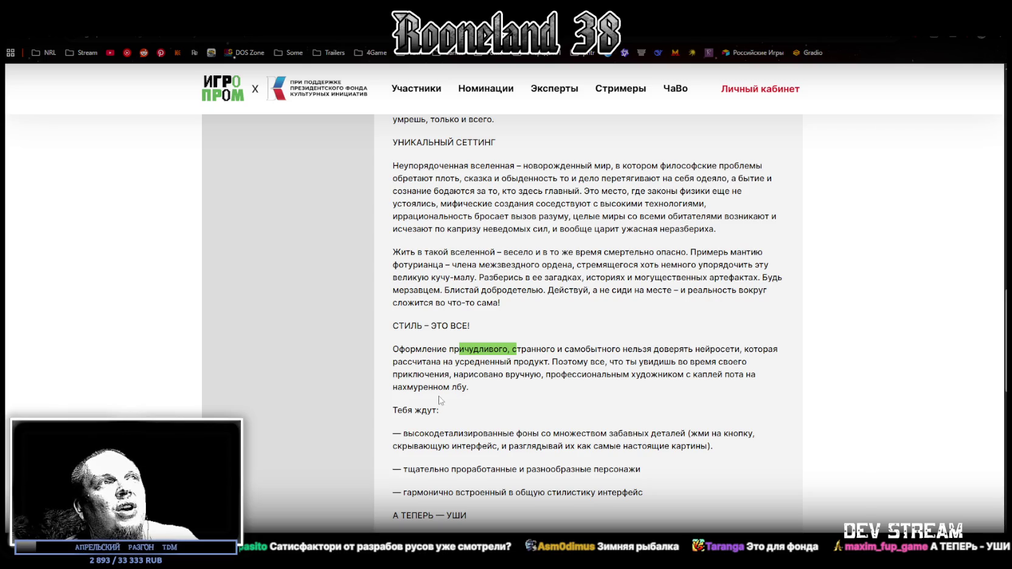
scroll(412, 361, "up", 15)
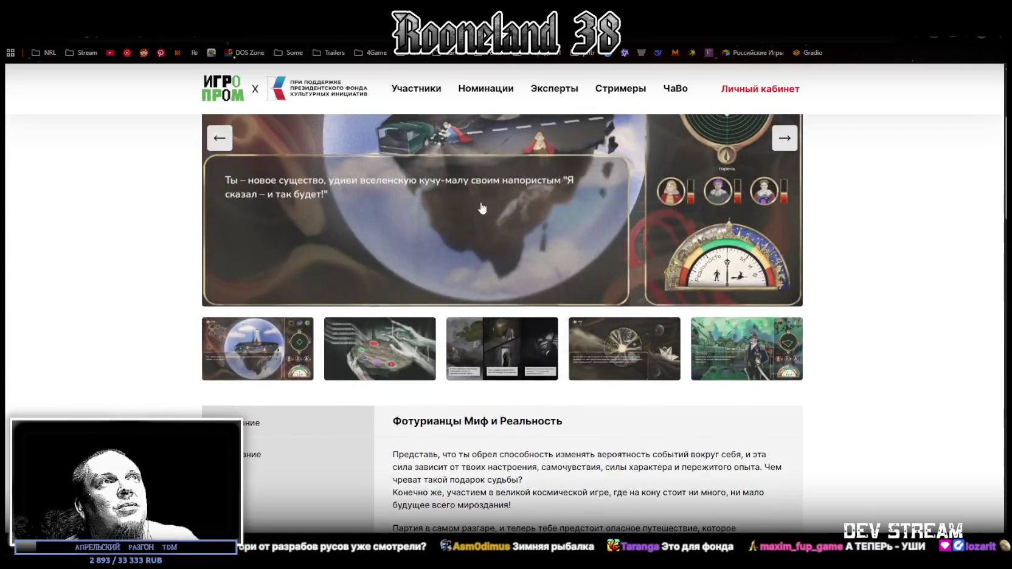
scroll(426, 406, "down", 15)
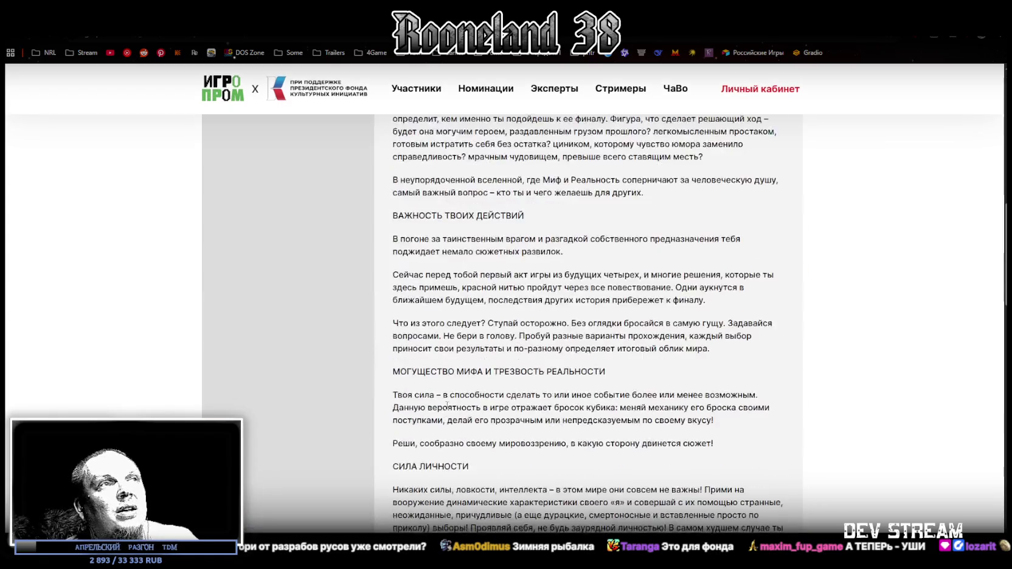
scroll(448, 404, "up", 15)
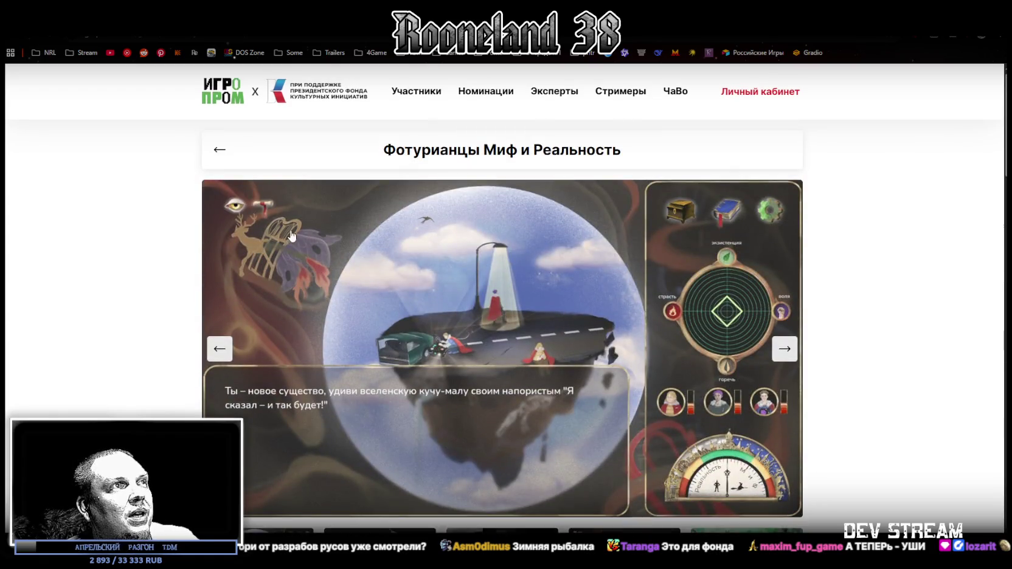
scroll(453, 454, "down", 15)
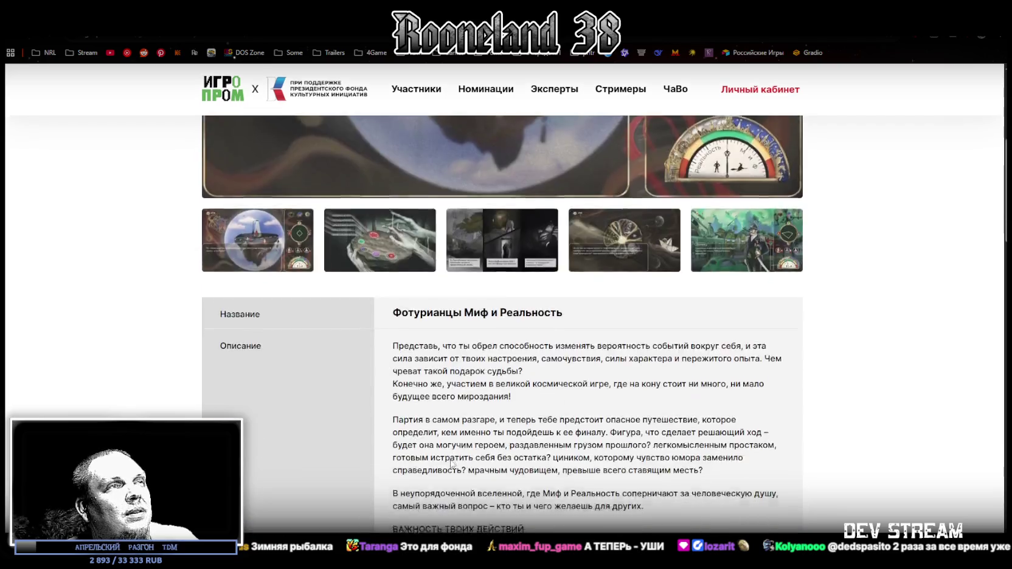
scroll(453, 454, "down", 5)
scroll(465, 325, "up", 4)
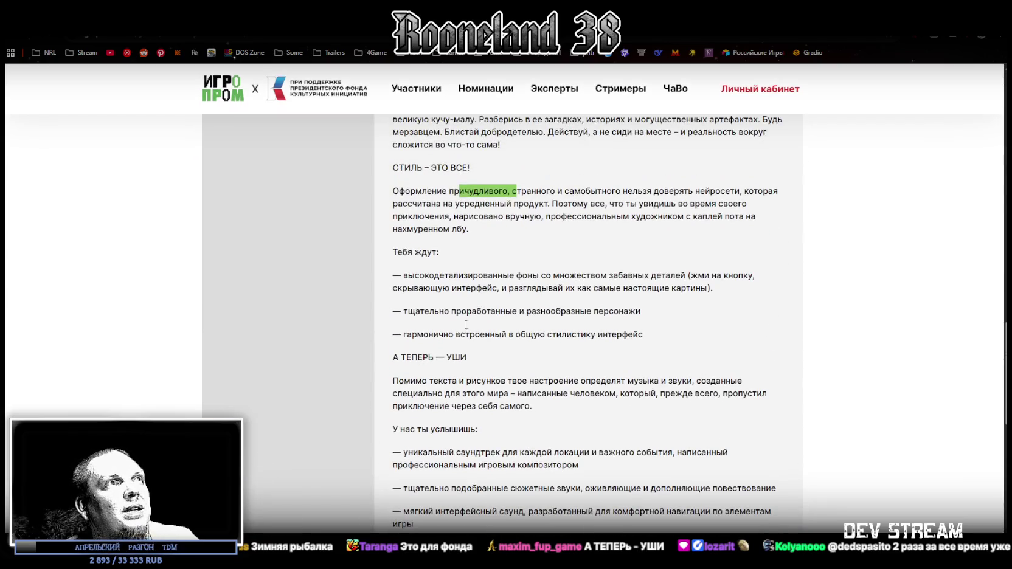
left_click_drag(404, 276, 683, 275)
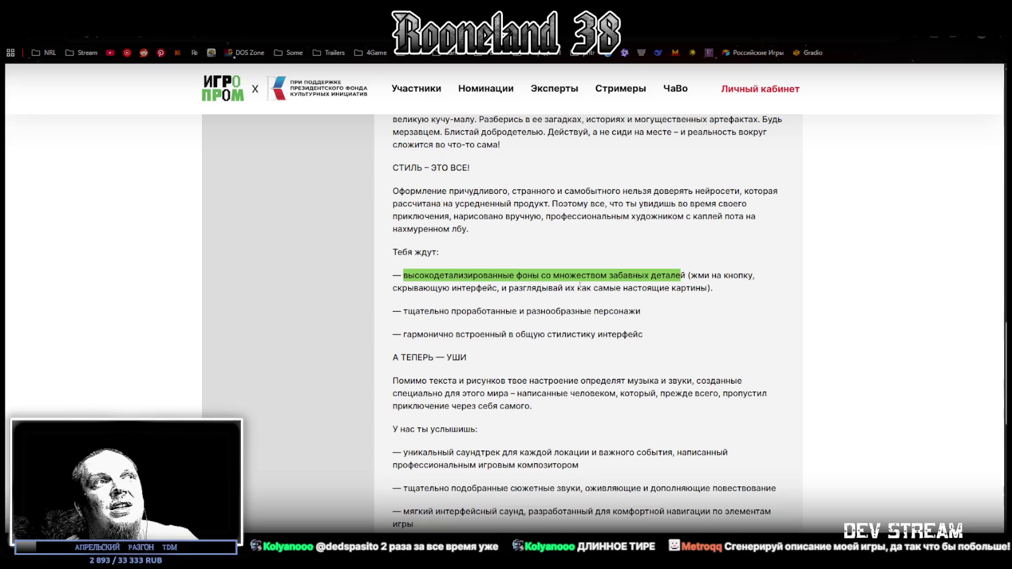
- Highlight the characters, integrated interface and all three feature bullet lines in turn
left_click_drag(402, 311, 641, 307)
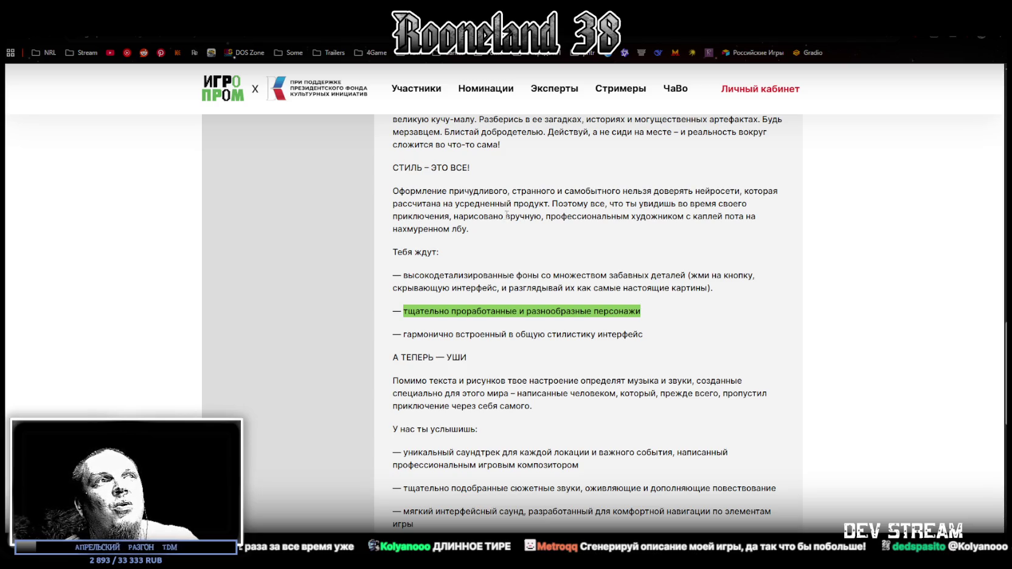
left_click(427, 337)
left_click_drag(418, 335, 625, 330)
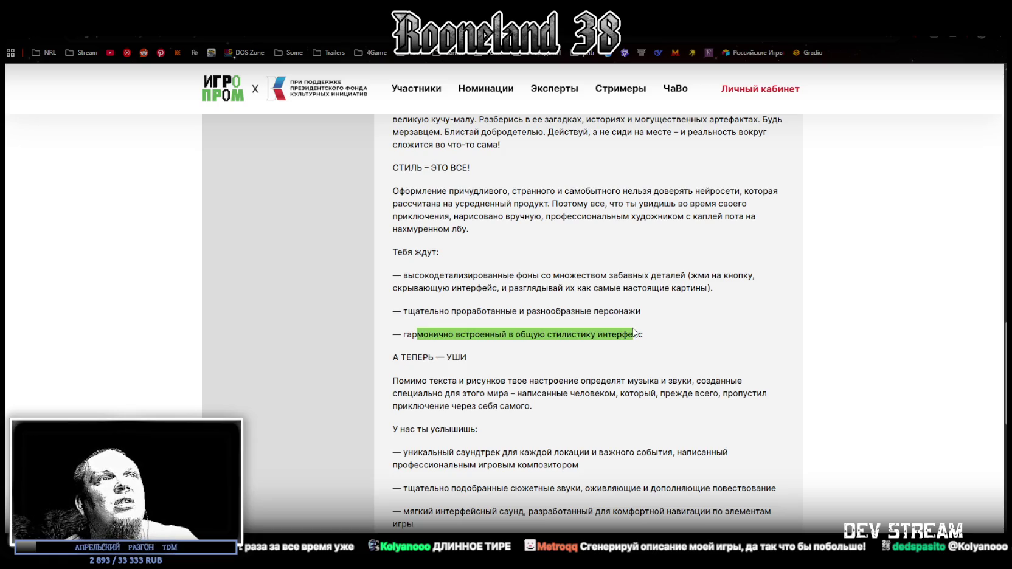
left_click(635, 332)
left_click_drag(637, 334, 409, 273)
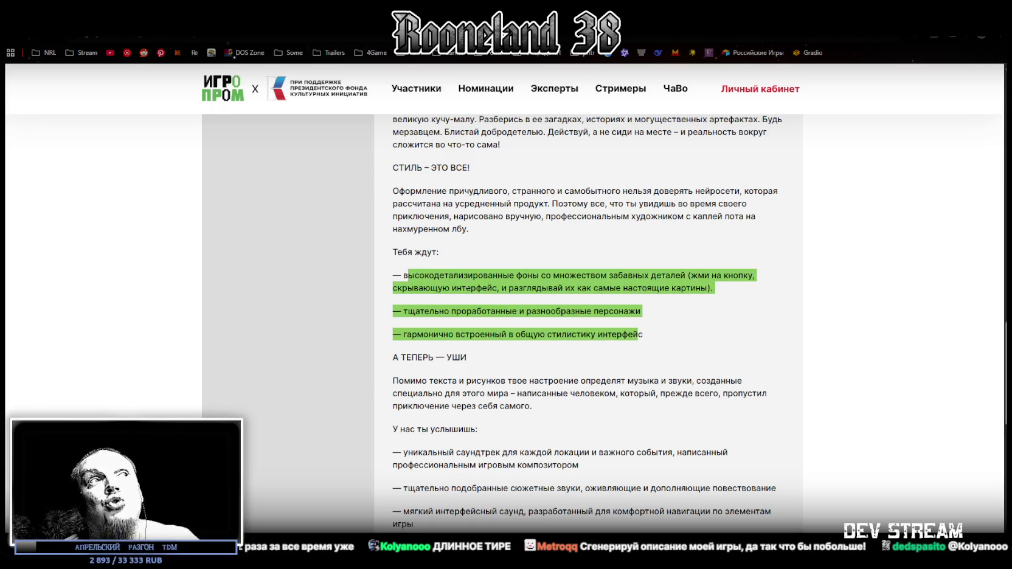
left_click(665, 337)
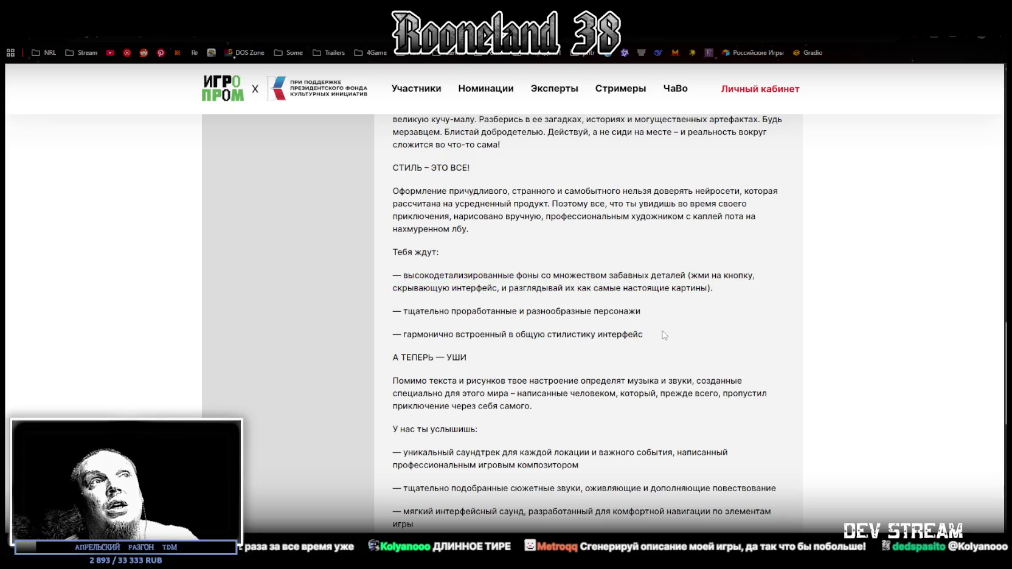
left_click_drag(661, 335, 394, 273)
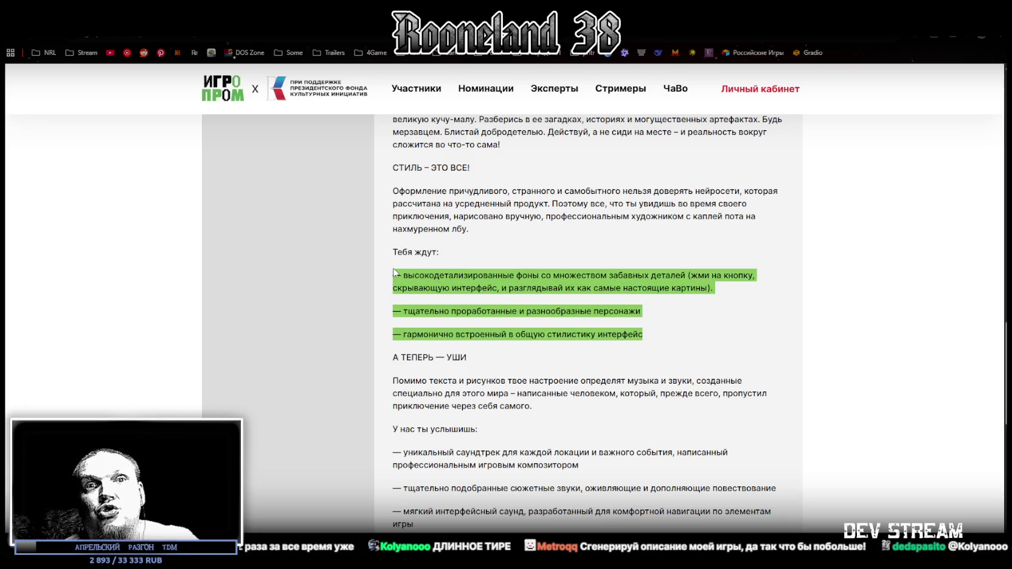
left_click(666, 337)
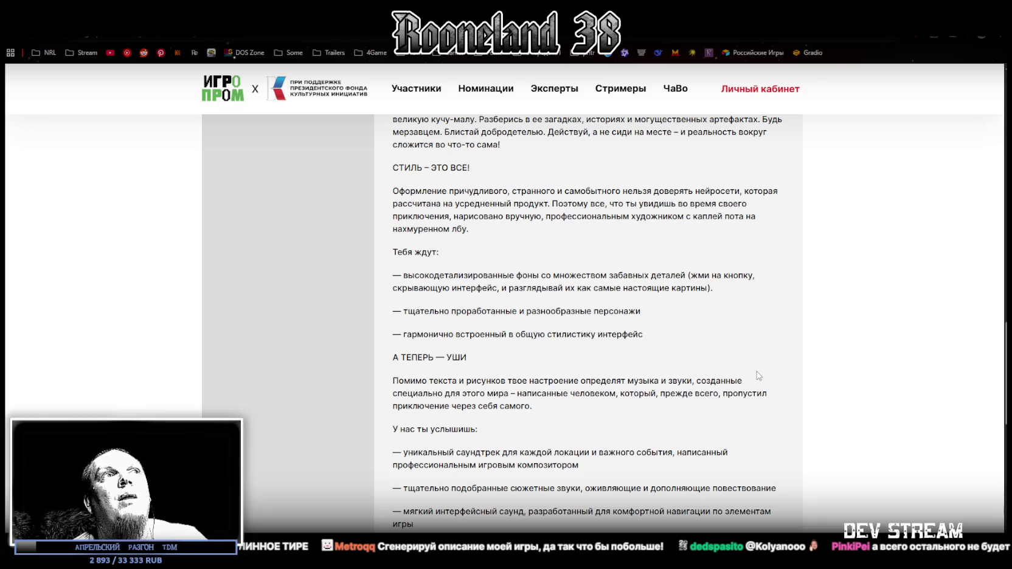
- Scroll through the details table to the footer and move on to the Царь Ры entry
scroll(758, 375, "up", 10)
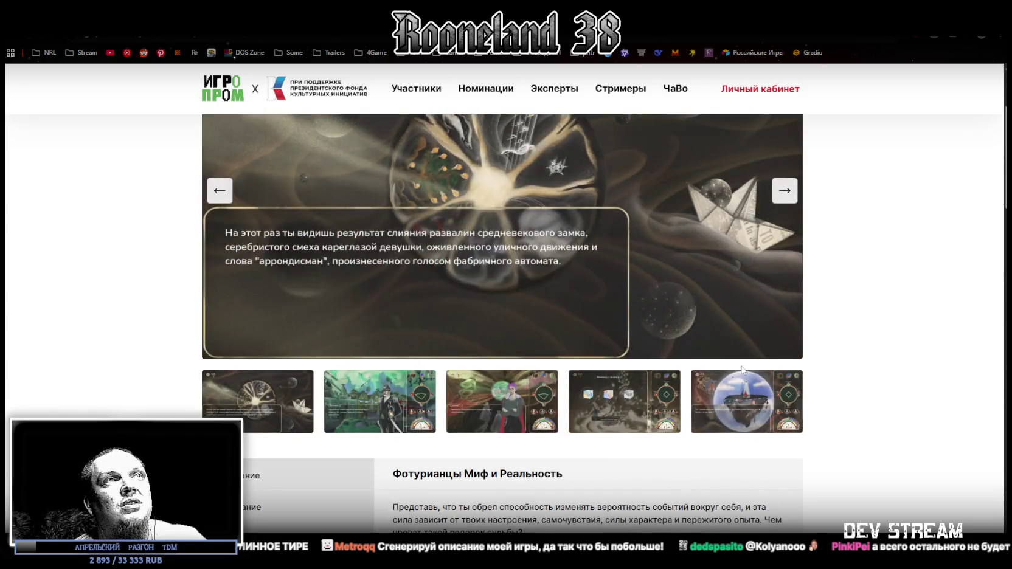
scroll(579, 298, "down", 15)
scroll(579, 298, "down", 1)
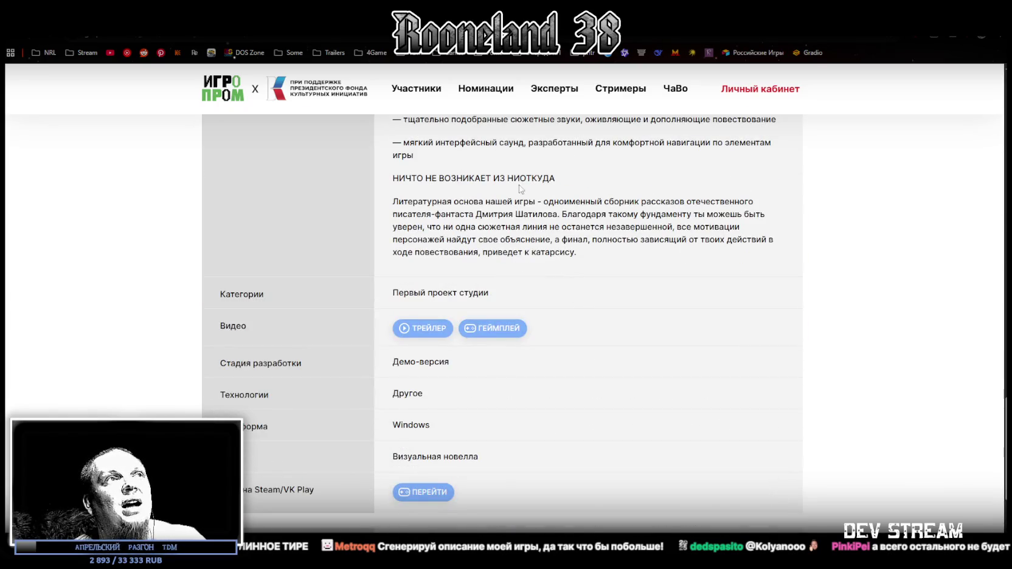
scroll(581, 231, "down", 3)
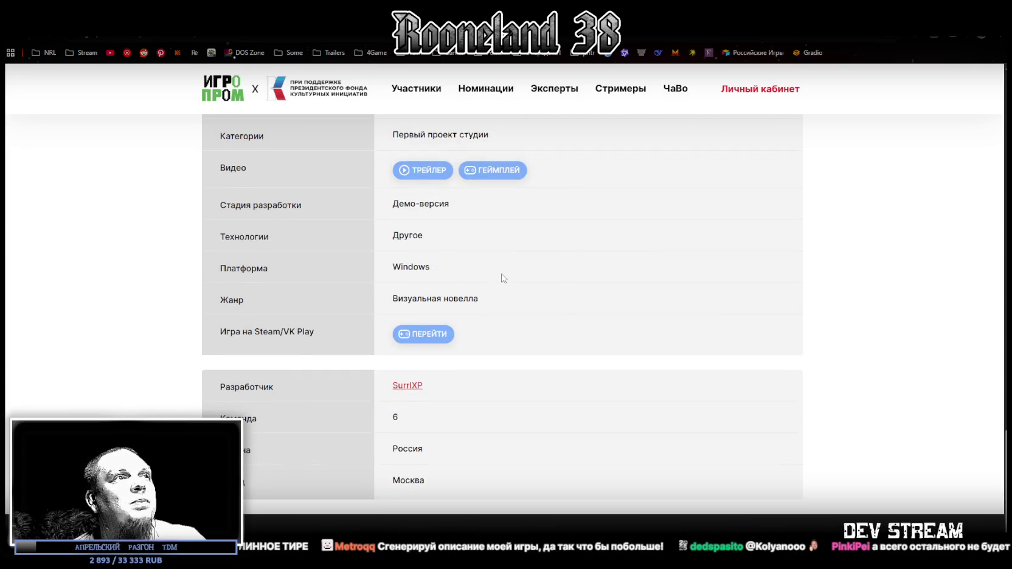
scroll(524, 304, "up", 1)
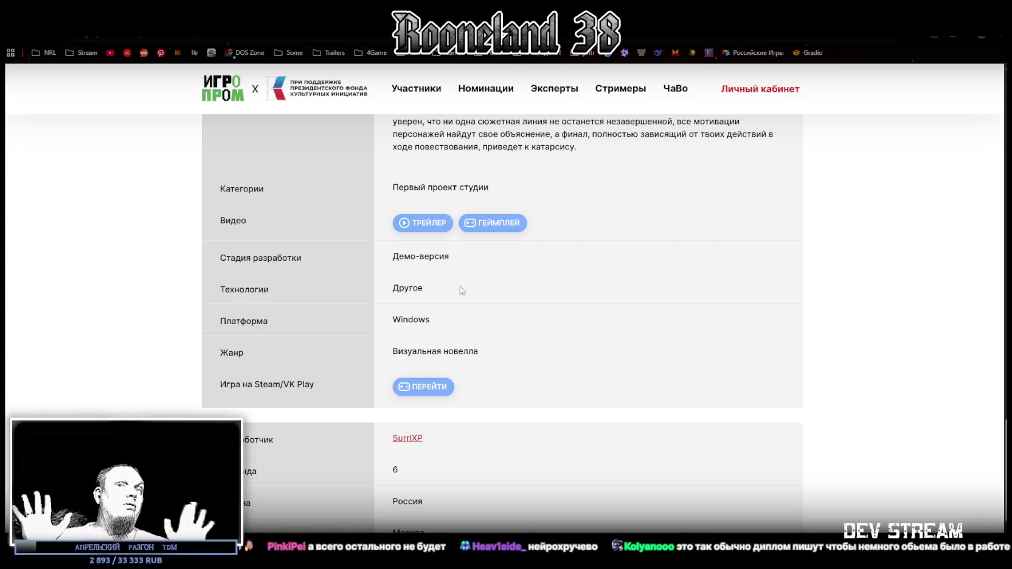
scroll(519, 258, "up", 5)
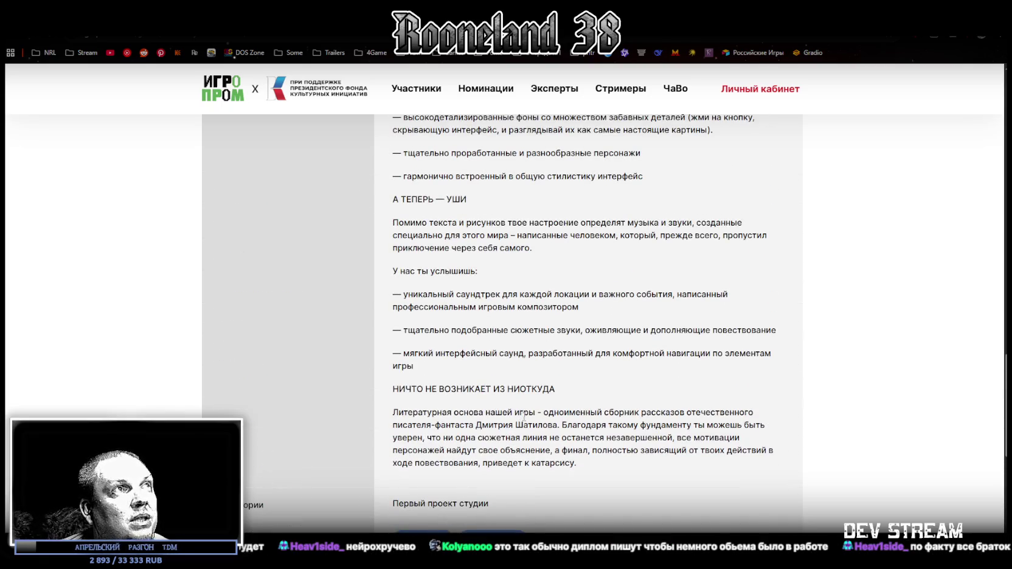
scroll(502, 396, "up", 2)
left_click_drag(394, 257, 401, 258)
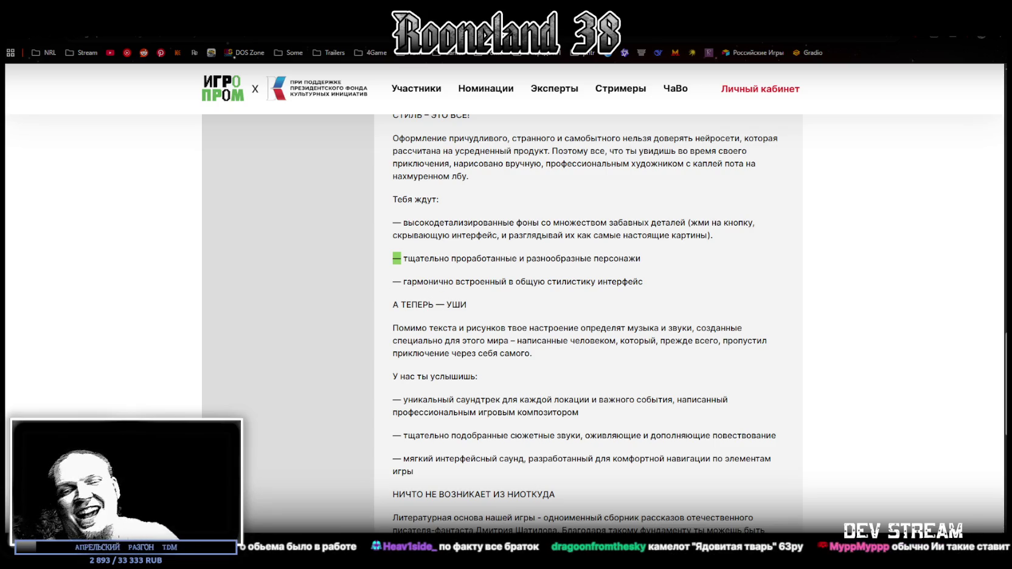
scroll(851, 189, "up", 12)
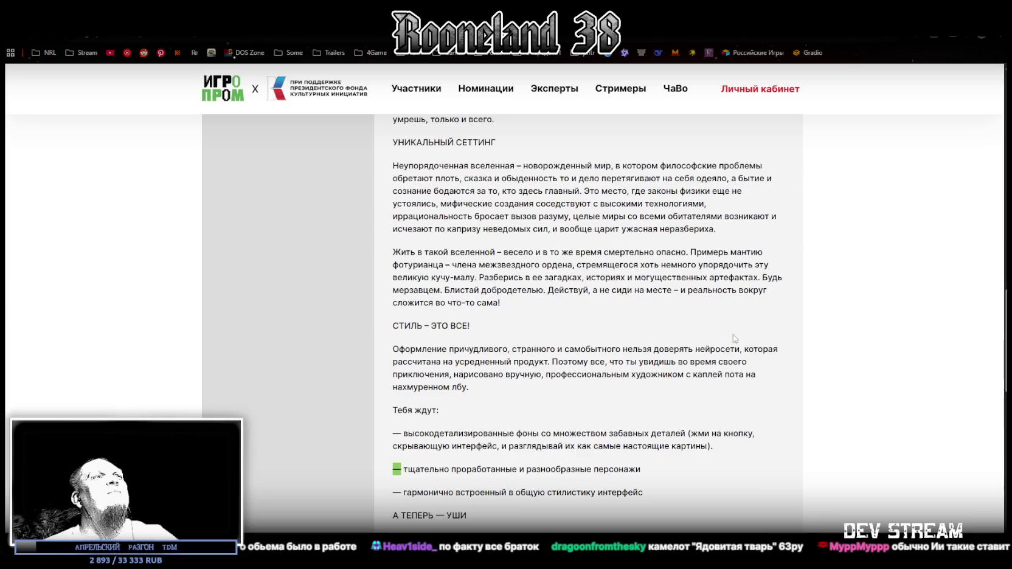
scroll(637, 401, "down", 10)
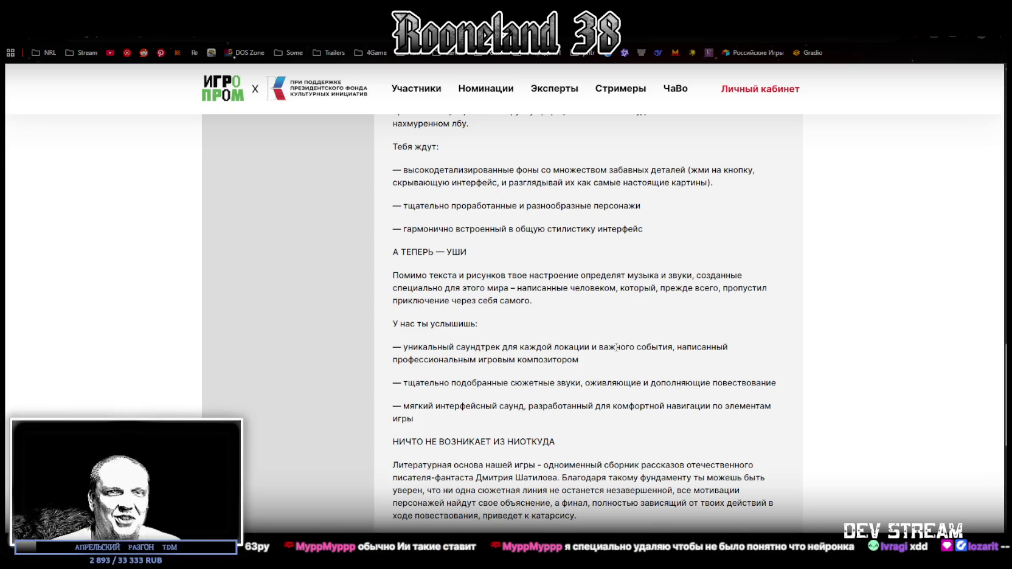
scroll(691, 399, "down", 10)
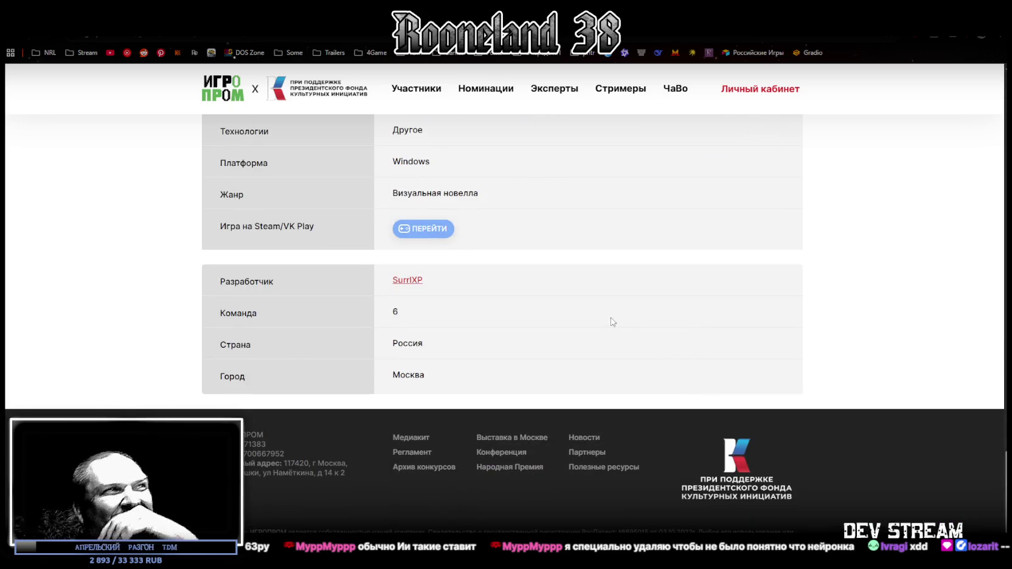
scroll(492, 189, "up", 15)
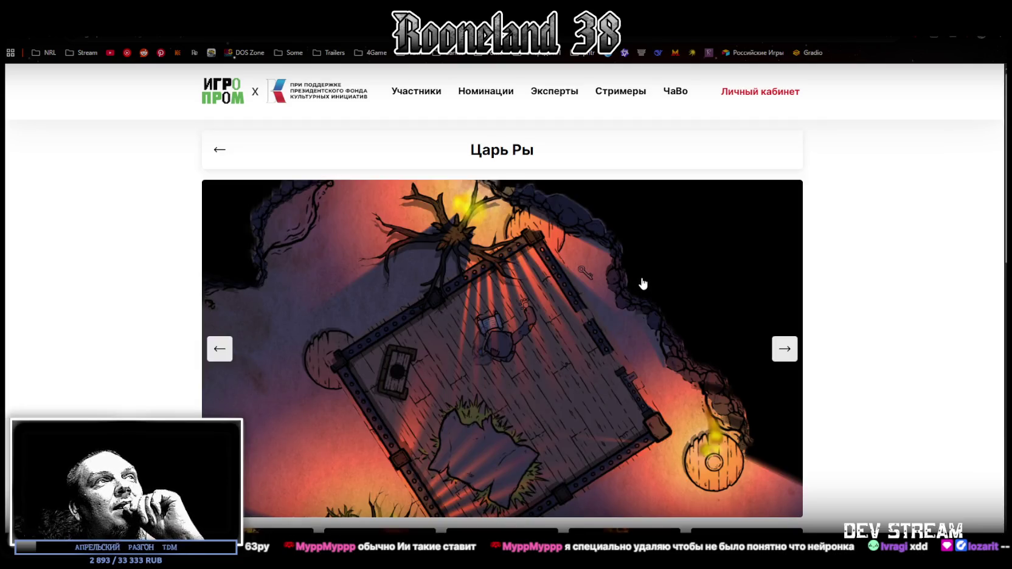
- Play the Царь Ры trailer, then close it
scroll(560, 177, "down", 15)
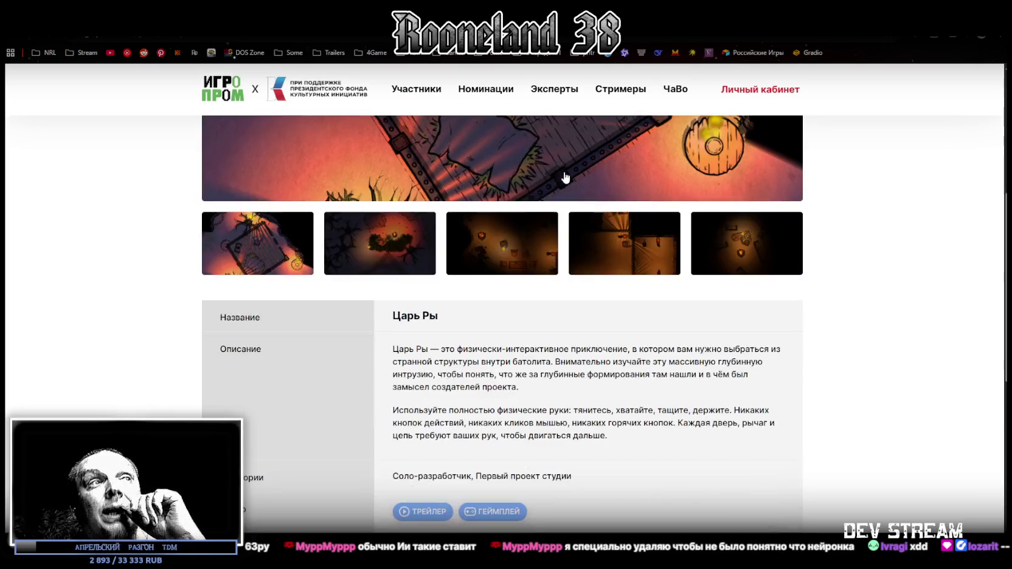
left_click_drag(399, 277, 522, 278)
scroll(522, 278, "up", 3)
left_click(433, 304)
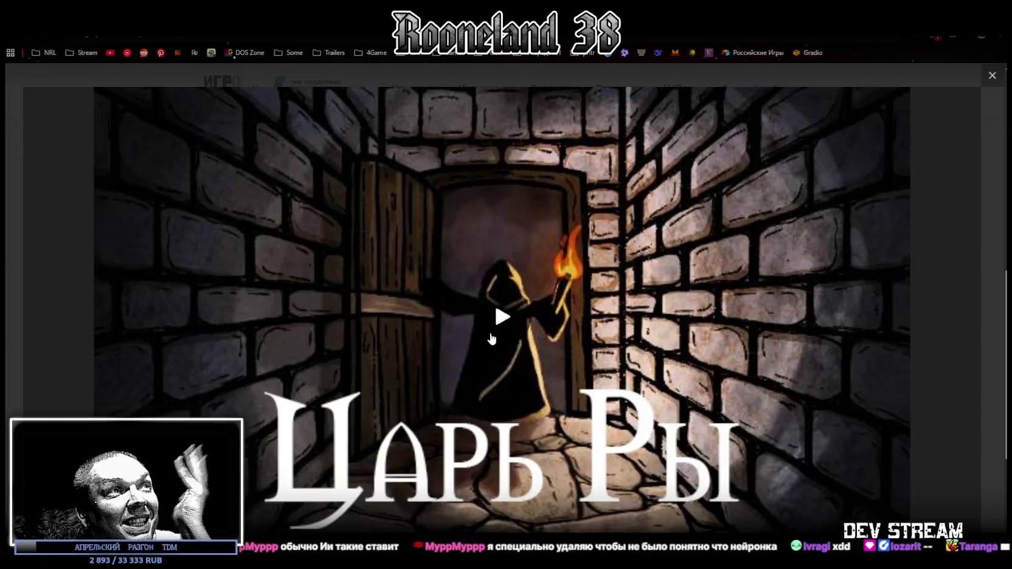
left_click(493, 337)
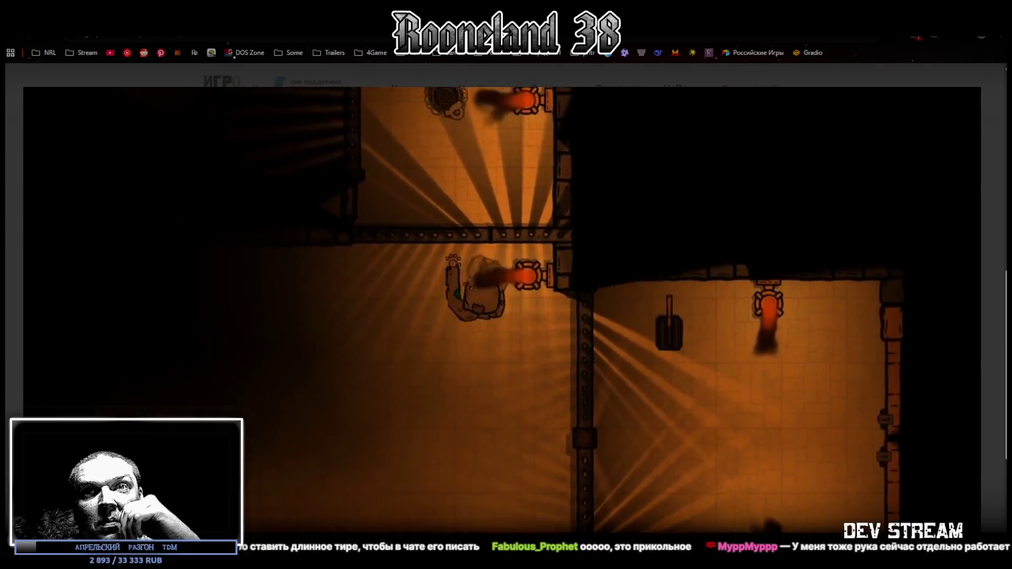
mouse_move(585, 357)
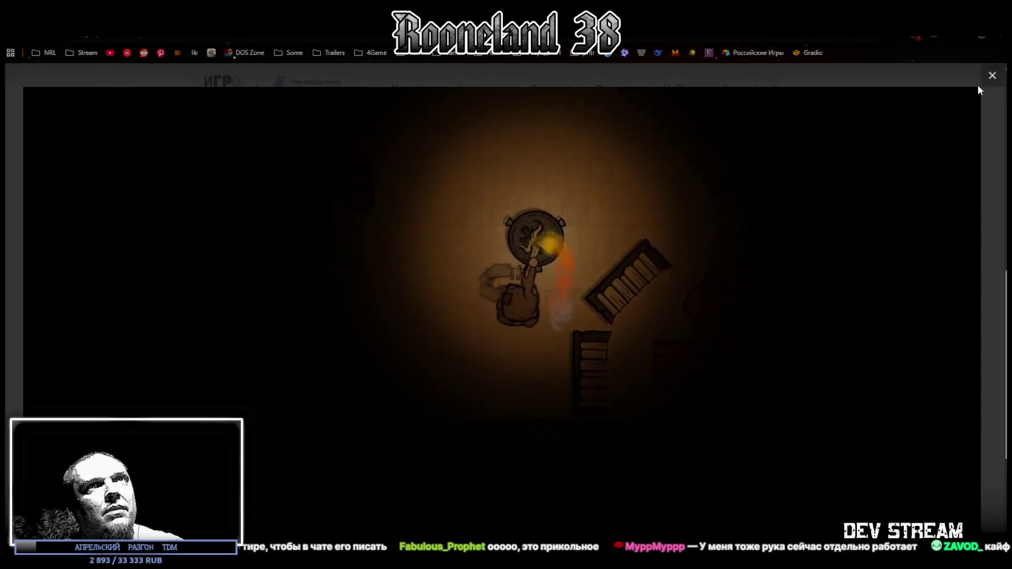
left_click(980, 89)
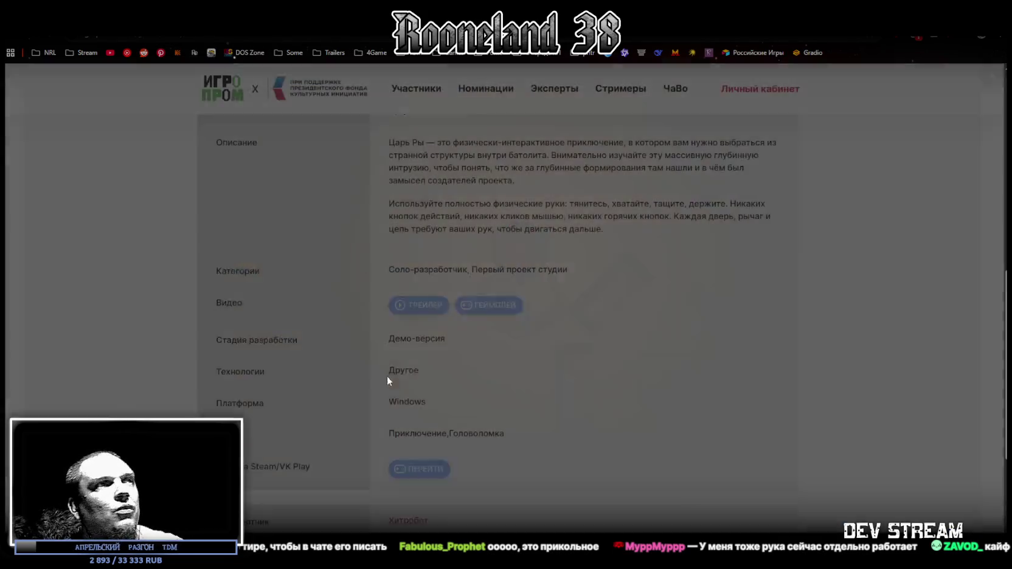
- Open the Царь Ры VK Play store page, then return to the contest entries grid
scroll(548, 475, "down", 4)
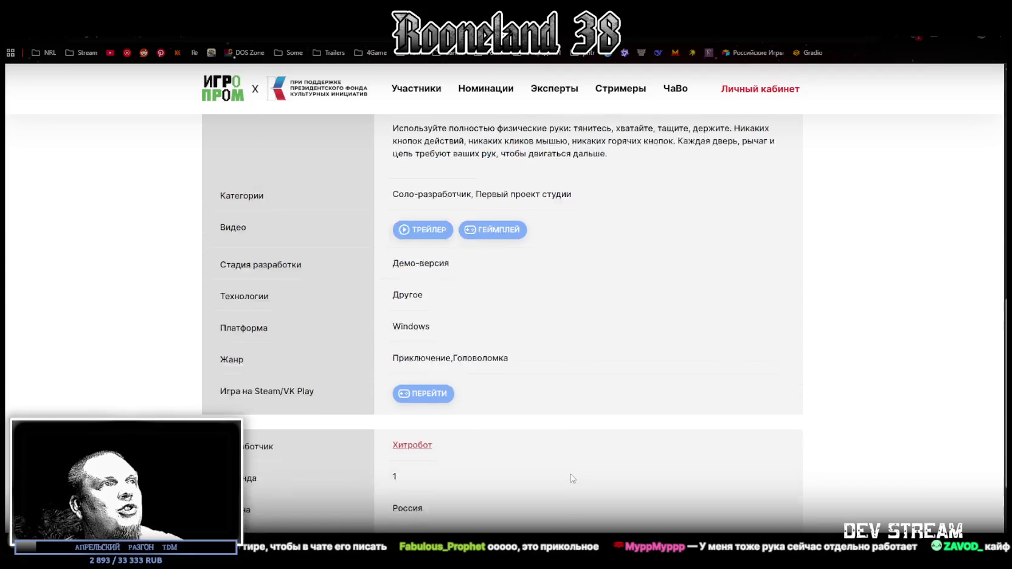
scroll(562, 472, "up", 5)
left_click(421, 521)
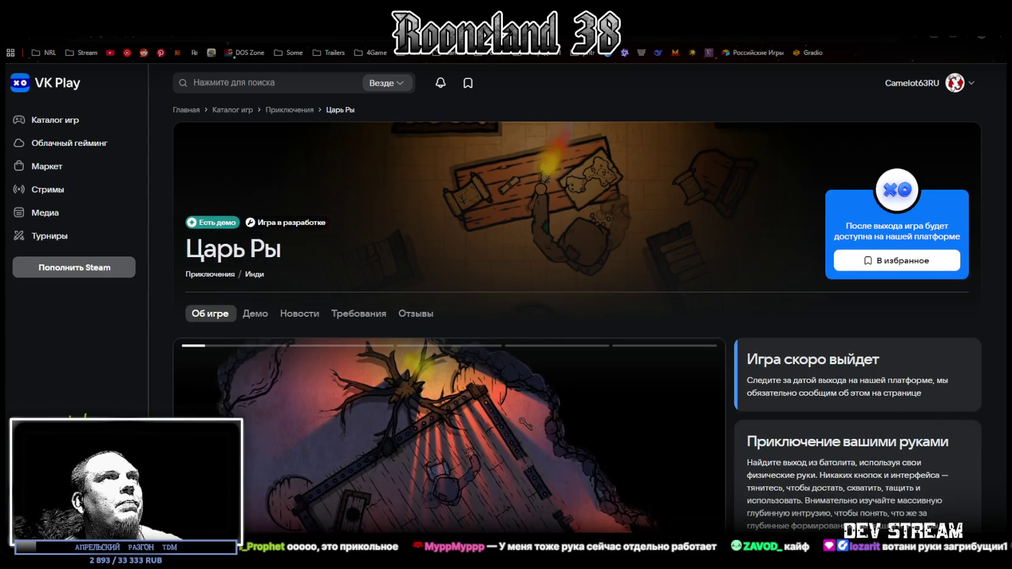
key("alt+Left")
key("Escape")
scroll(728, 358, "up", 3)
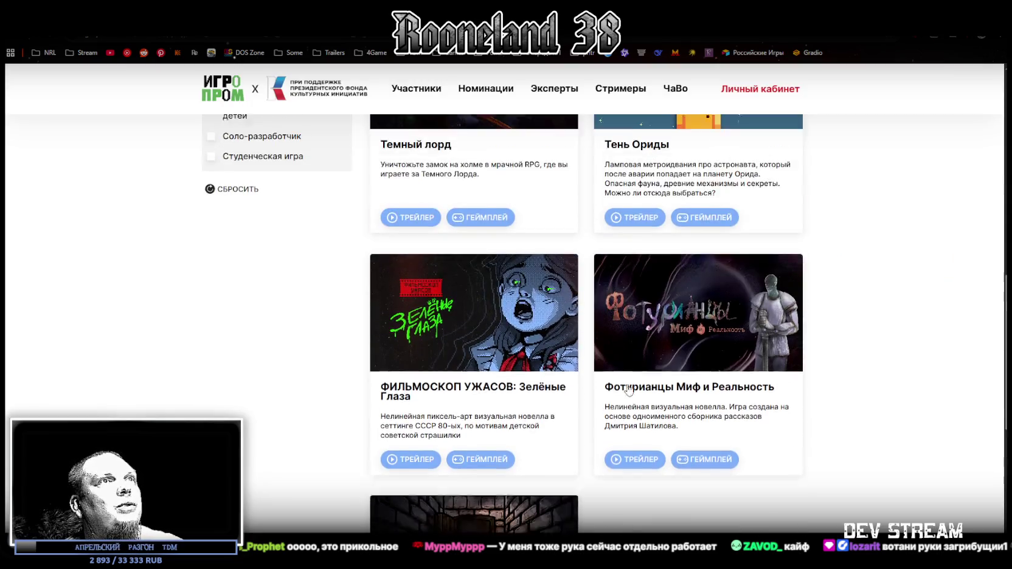
- Scroll up and down through the Фотурианцы Миф и Реальность description
scroll(729, 359, "down", 3)
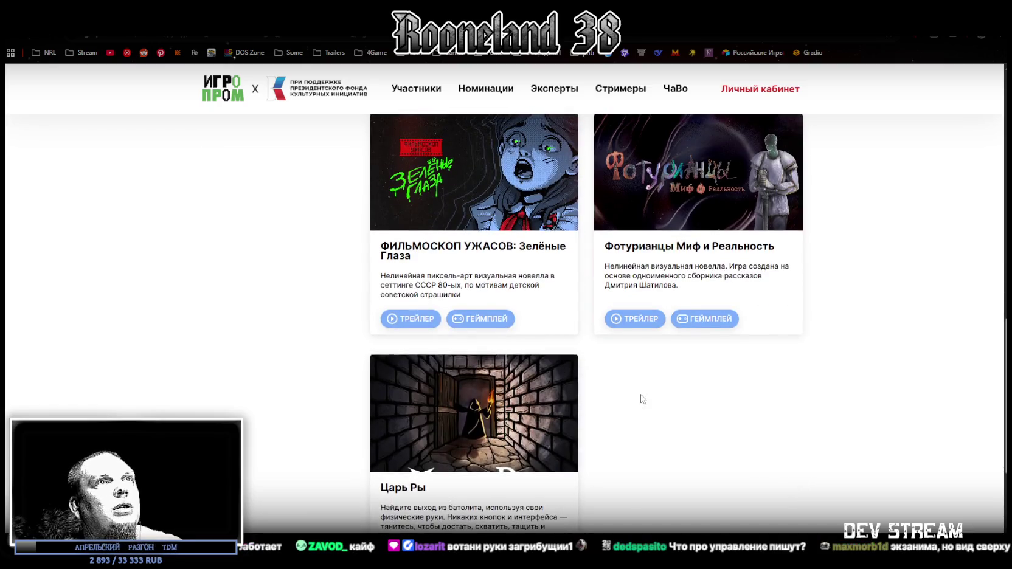
scroll(737, 267, "up", 1)
scroll(678, 239, "up", 4)
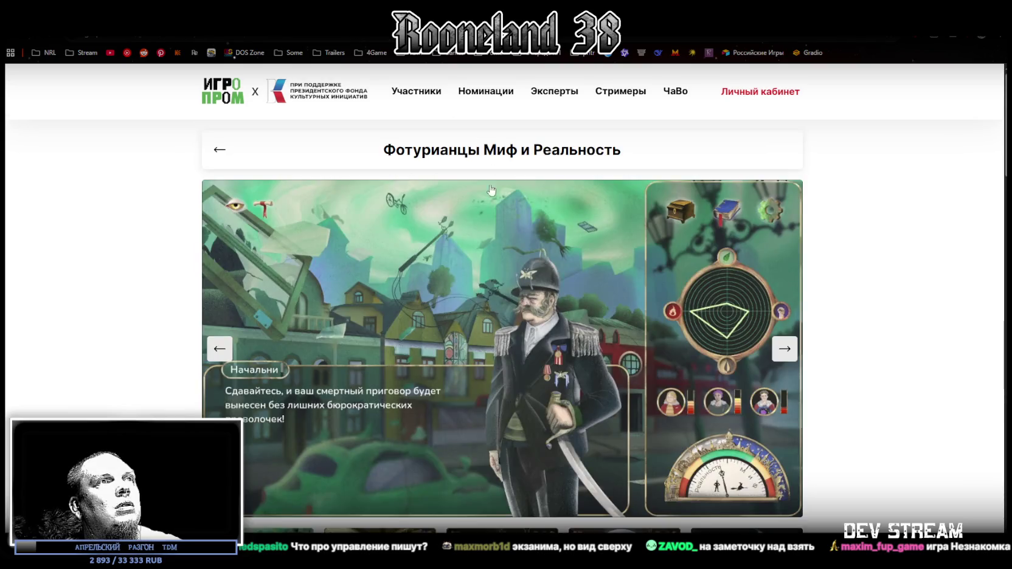
scroll(492, 187, "down", 15)
scroll(442, 265, "up", 3)
scroll(442, 264, "up", 5)
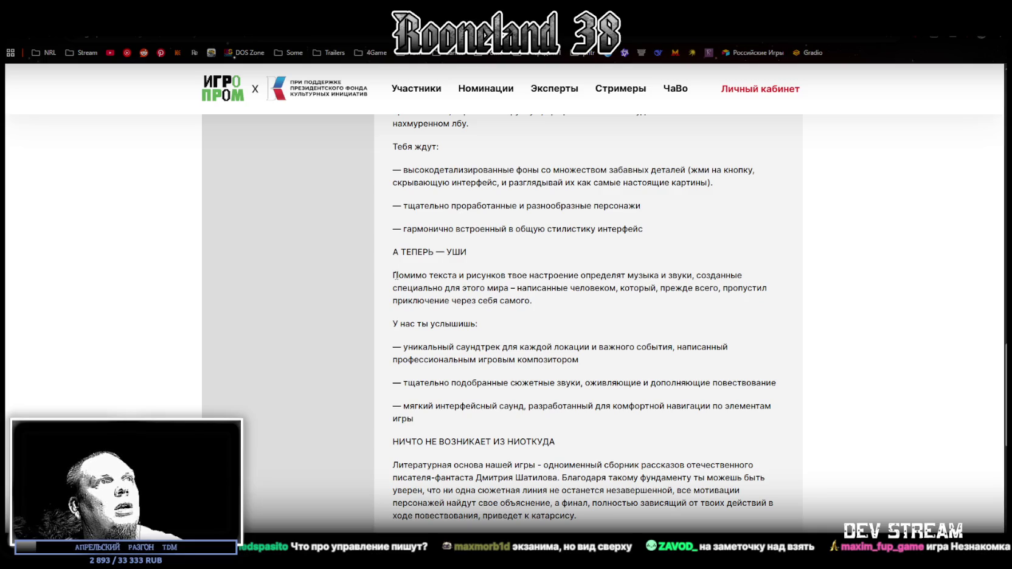
- Select the paragraph about the game's music and sounds, then start the trailer
left_click_drag(429, 275, 518, 285)
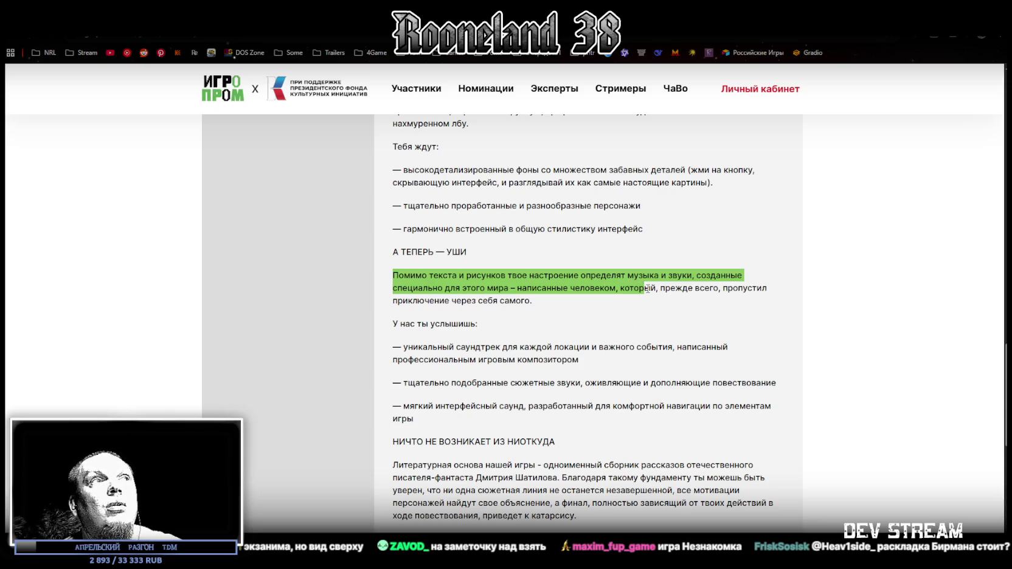
left_click_drag(644, 296, 645, 303)
scroll(523, 334, "down", 8)
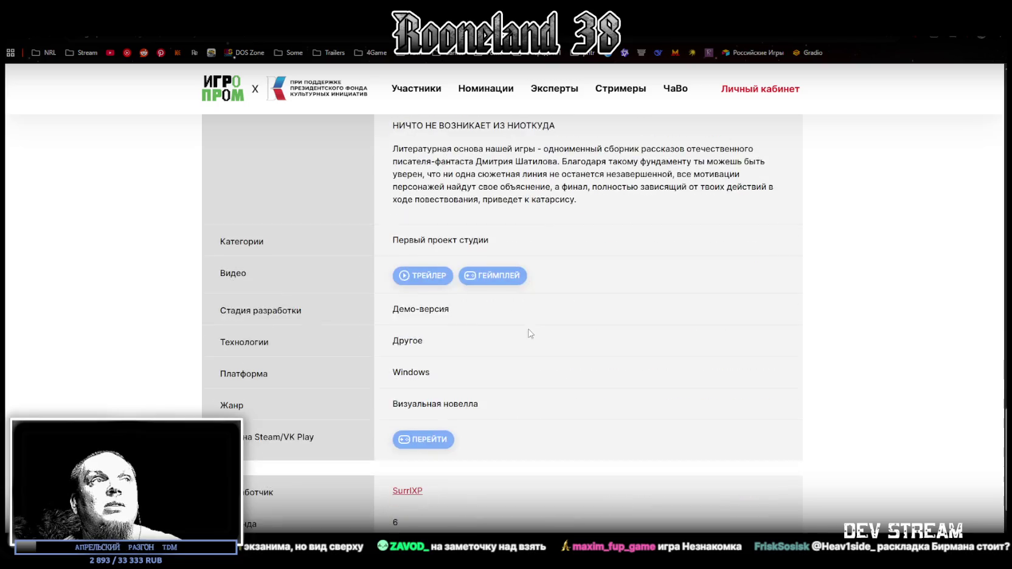
scroll(510, 336, "up", 3)
left_click(415, 277)
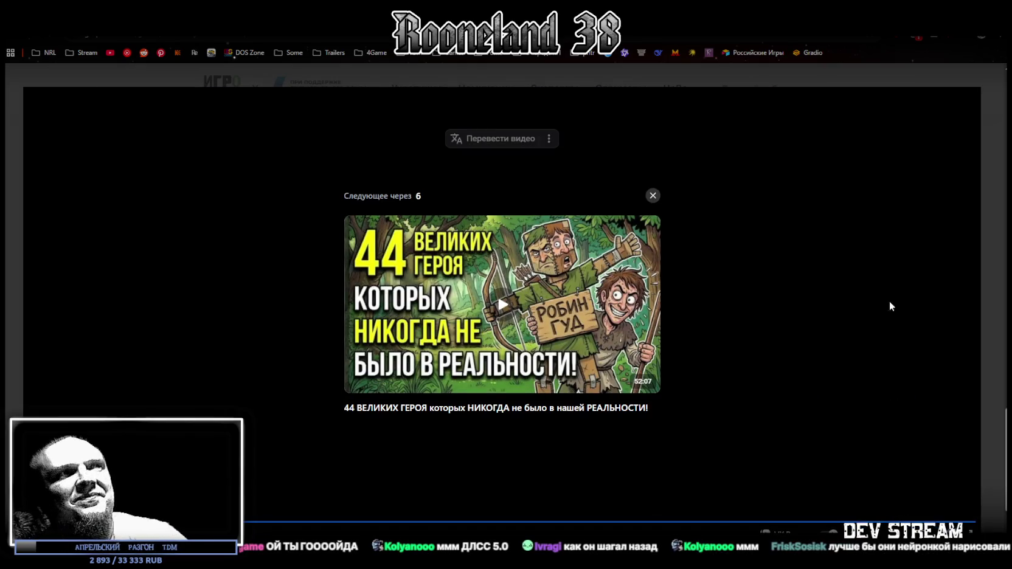
- Close the Фотурианцы Миф и Реальность trailer once it has finished playing
left_click(992, 75)
- Look over the Фотурианцы entry gallery, then return to the contest entry catalog
scroll(803, 446, "down", 4)
scroll(803, 447, "up", 15)
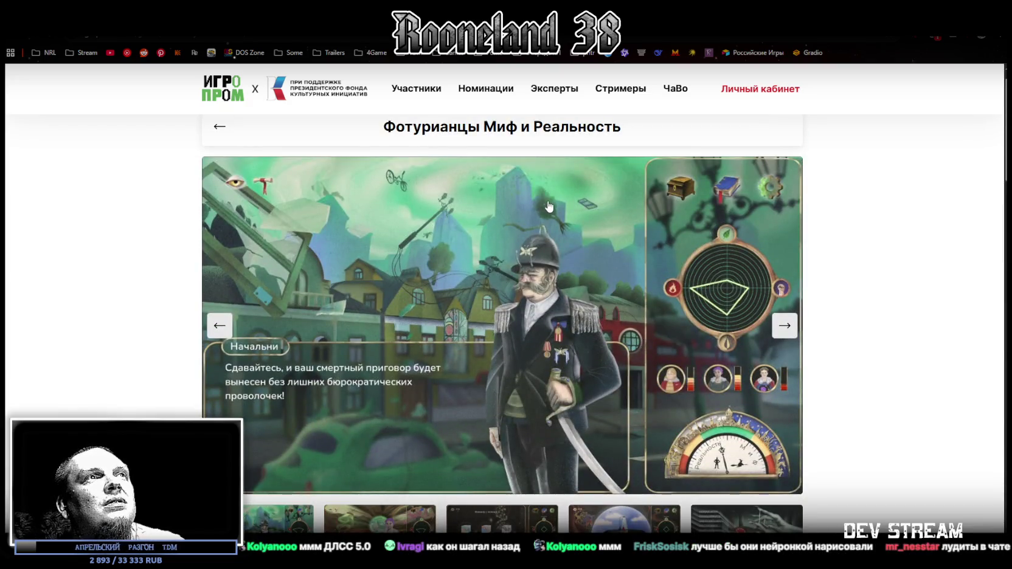
scroll(520, 203, "down", 1)
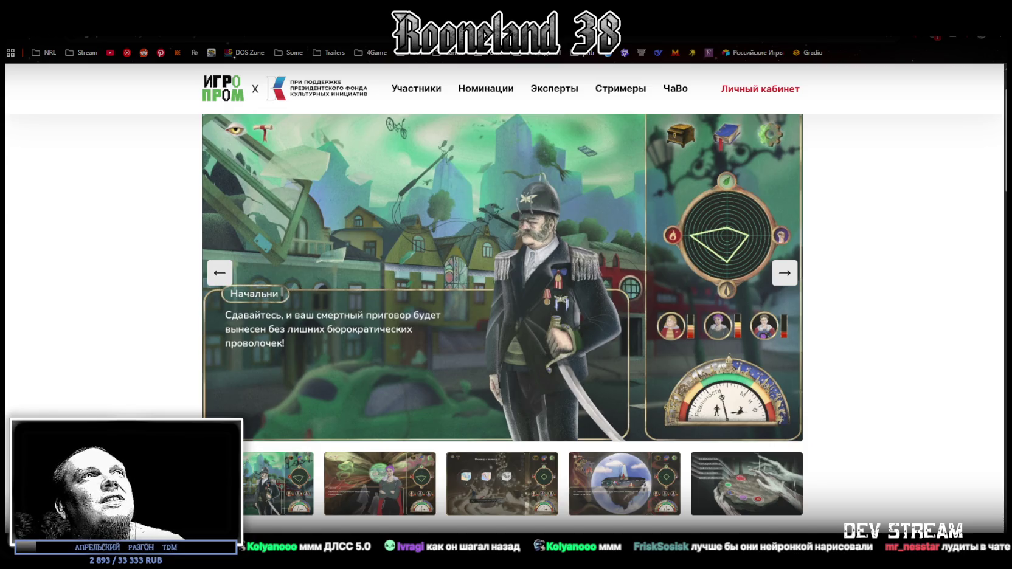
key("Escape")
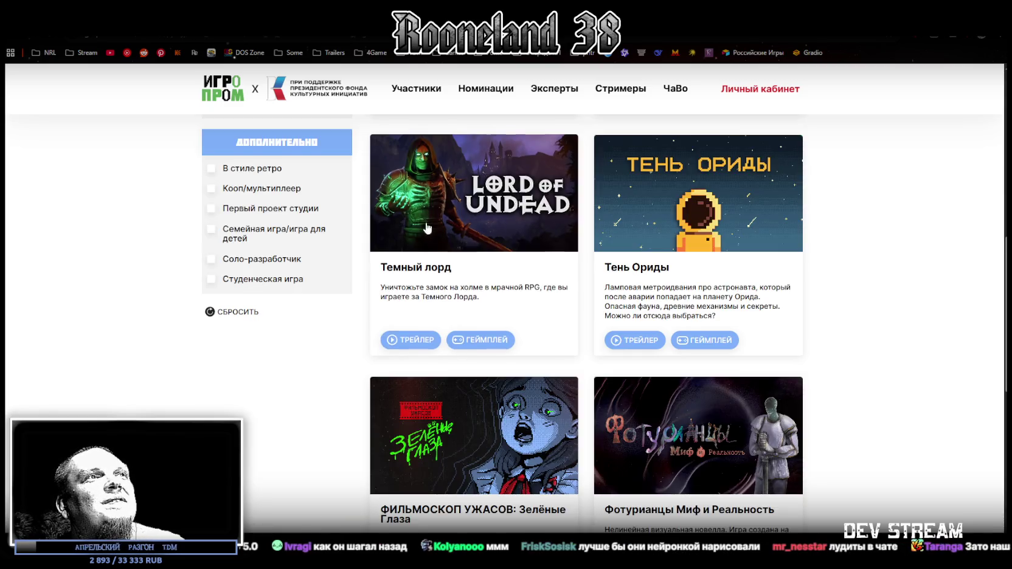
- Review the Царь Ры entry page and go back to the catalog
scroll(425, 227, "up", 5)
left_click(523, 249)
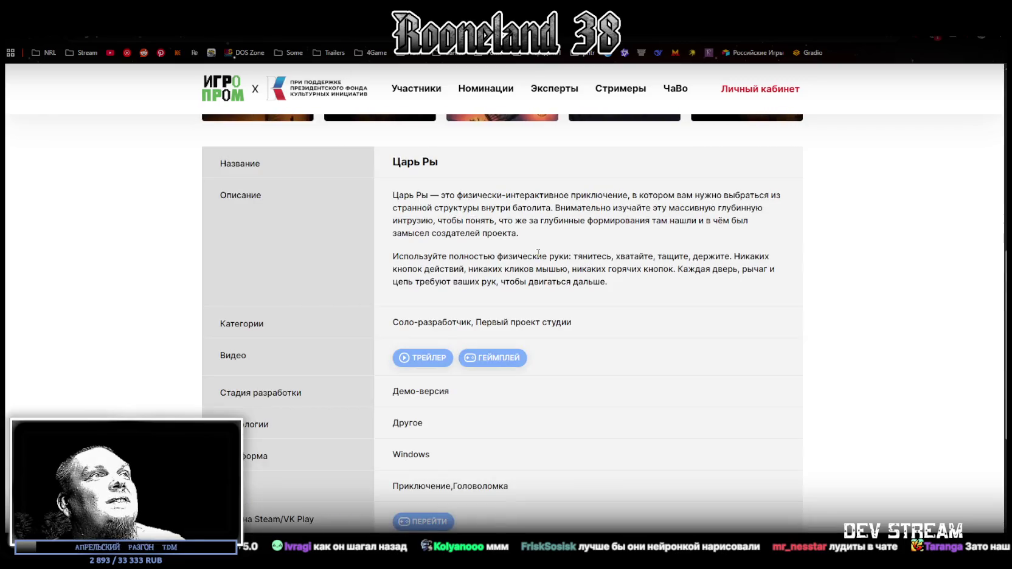
scroll(588, 310, "up", 6)
scroll(588, 310, "down", 10)
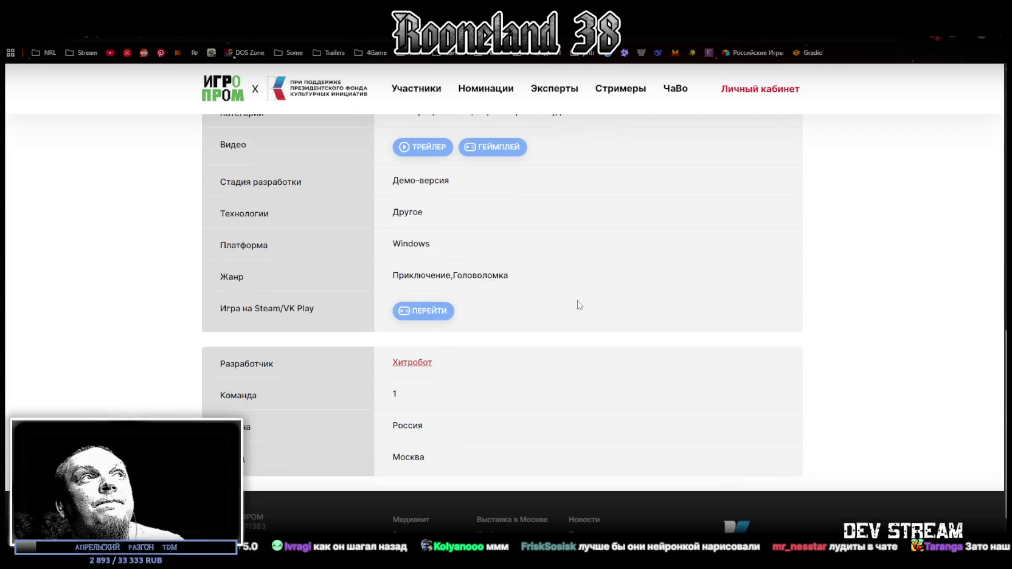
scroll(589, 300, "up", 6)
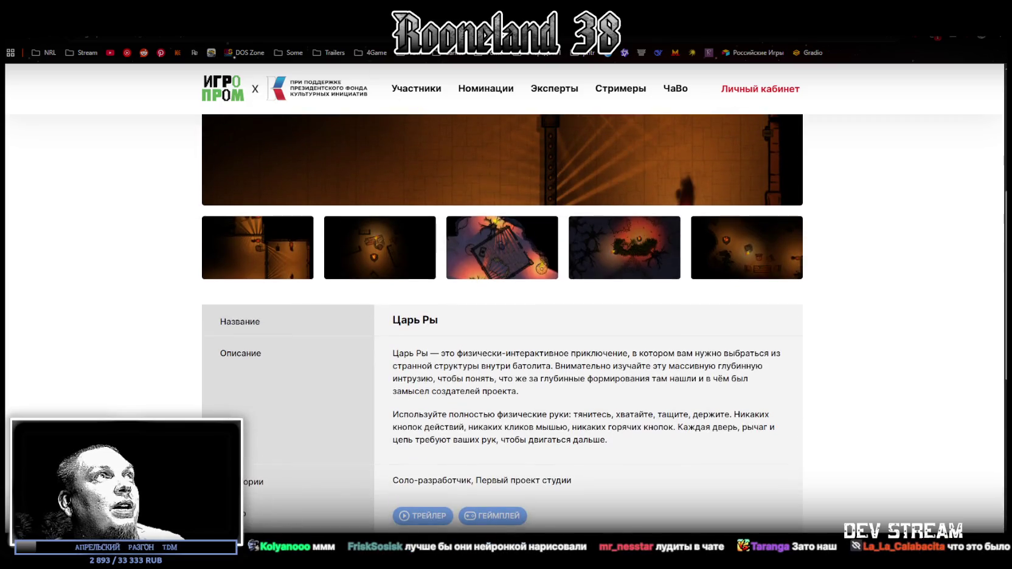
key("alt+Left")
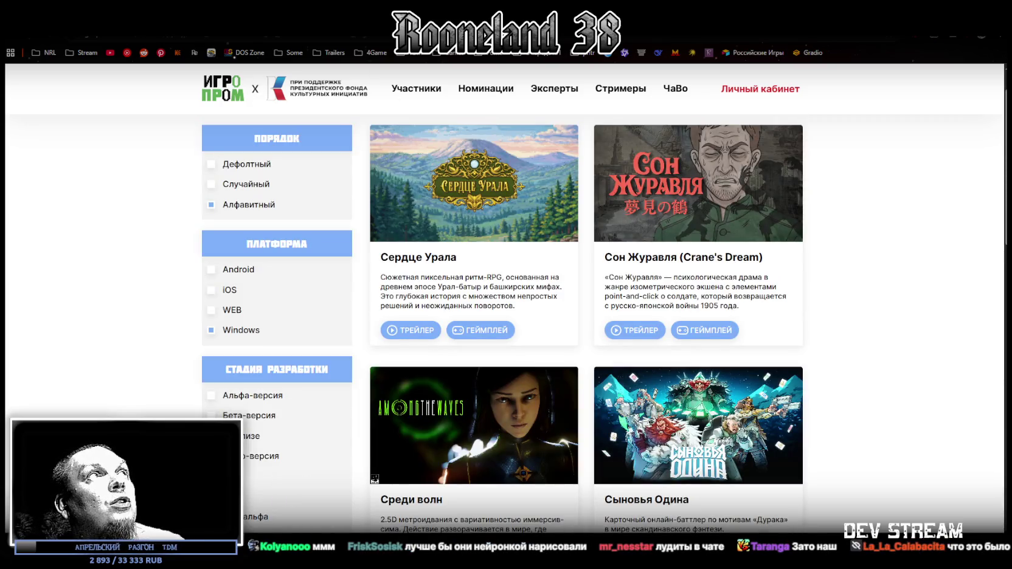
- Browse the Windows-filtered participants list and restore the browser to a smaller window
scroll(339, 256, "up", 1)
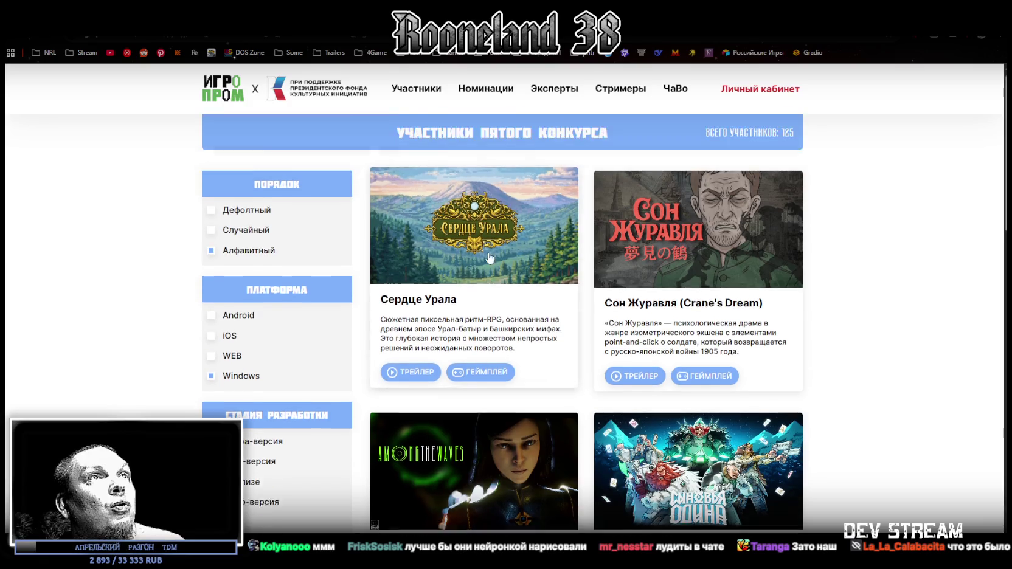
scroll(340, 255, "down", 1)
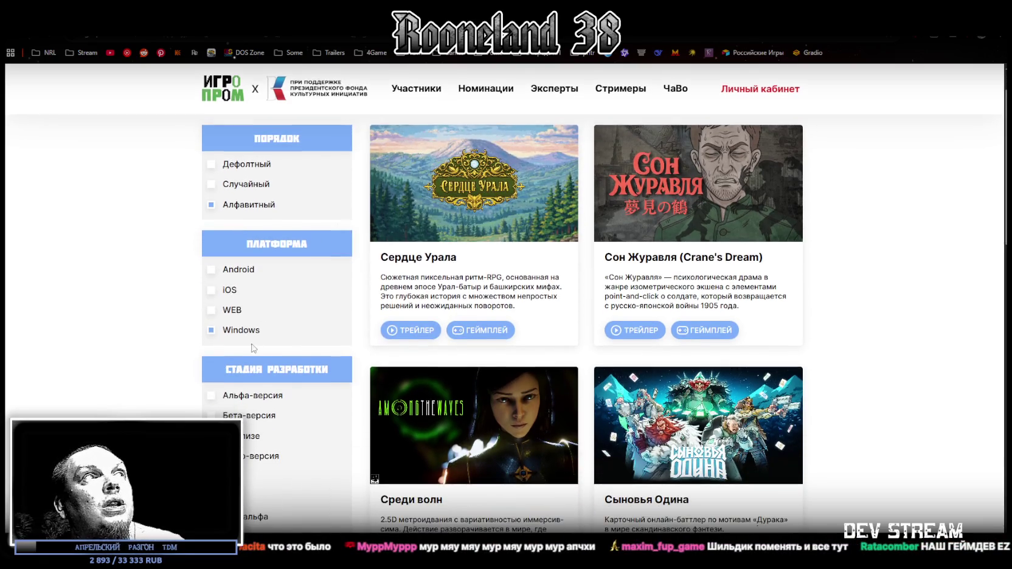
scroll(257, 332, "up", 1)
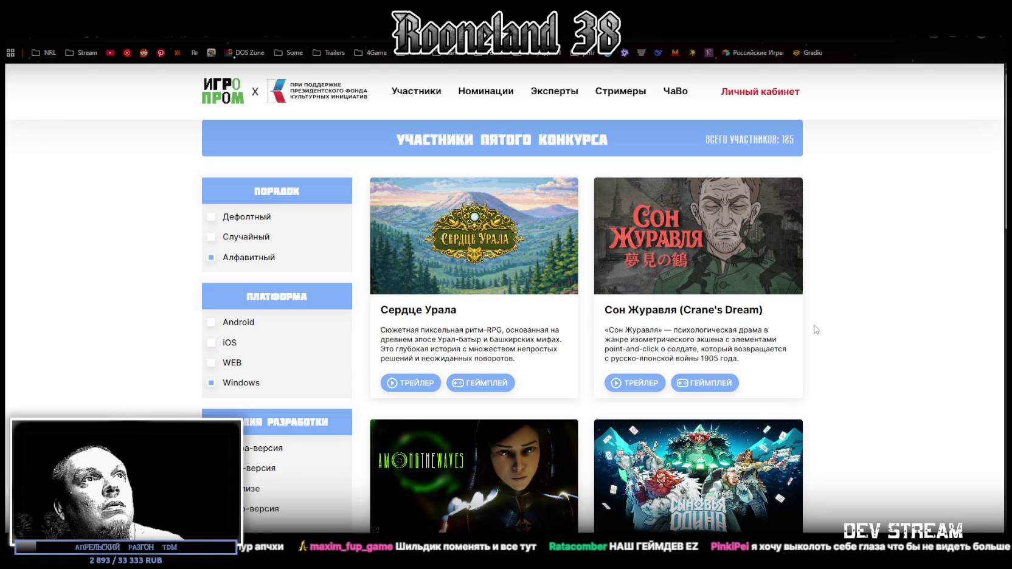
scroll(819, 341, "down", 10)
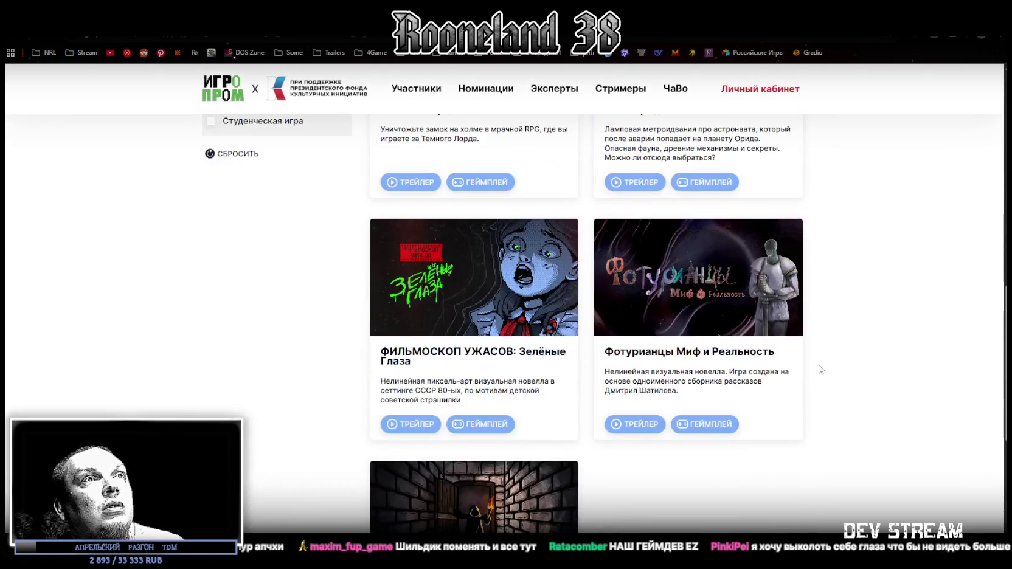
scroll(819, 369, "up", 4)
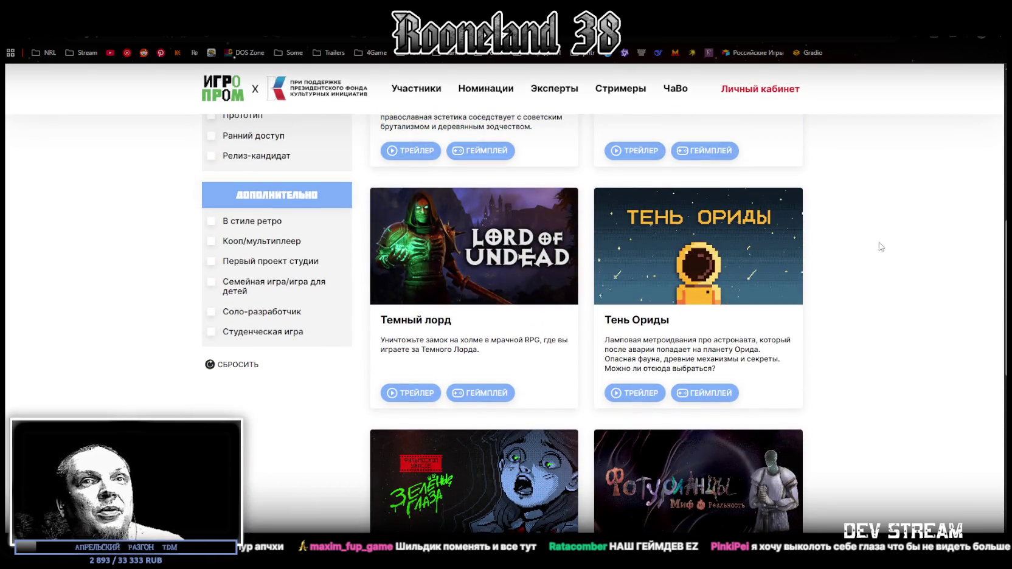
mouse_move(608, 19)
left_mouse_down()
mouse_move(591, 233)
mouse_move(438, 276)
mouse_move(333, 286)
left_mouse_up()
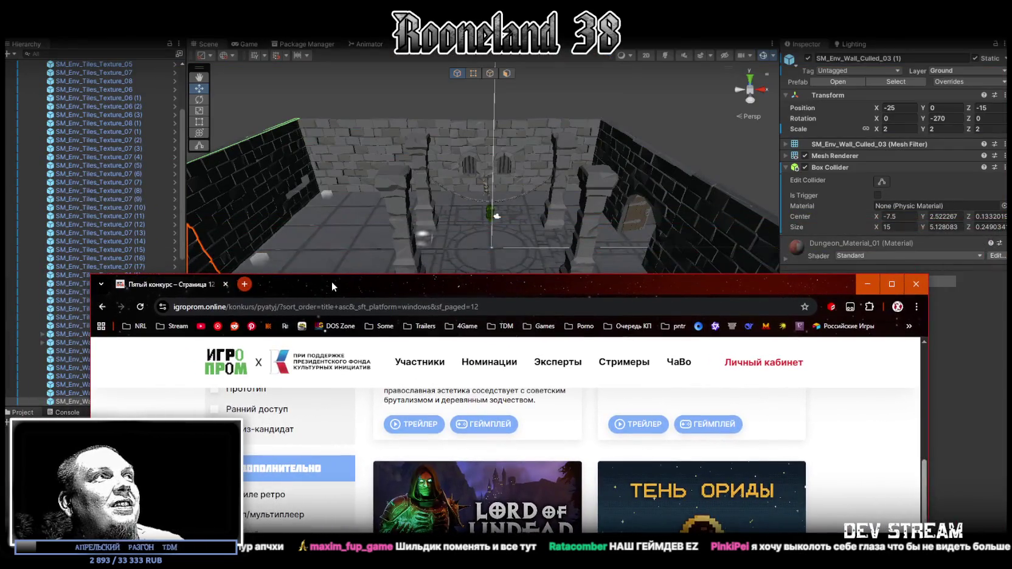
- Close the contest site to reveal Unity, then switch to Steam's download queue
left_click(224, 285)
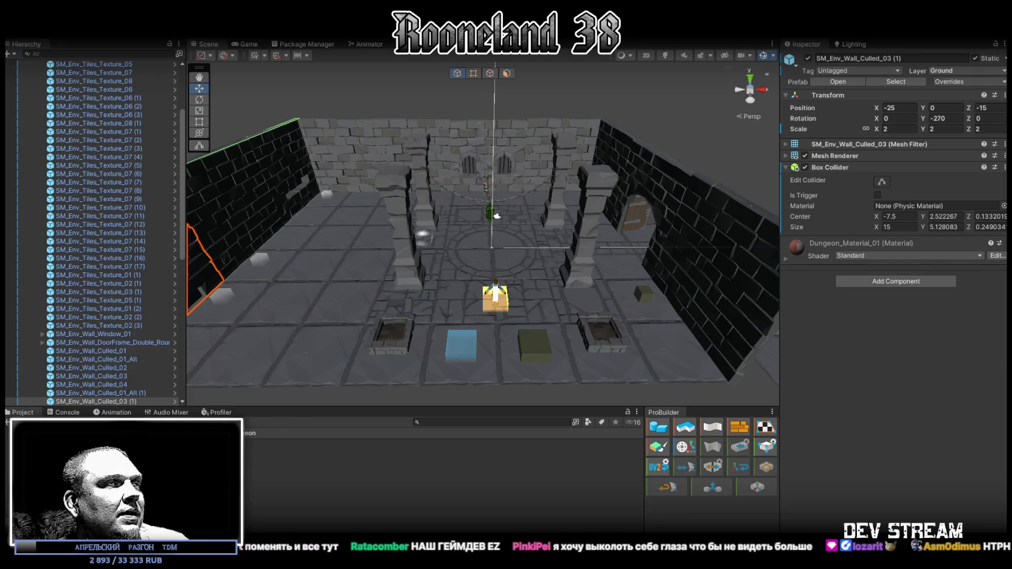
key("alt+Tab")
scroll(514, 193, "down", 5)
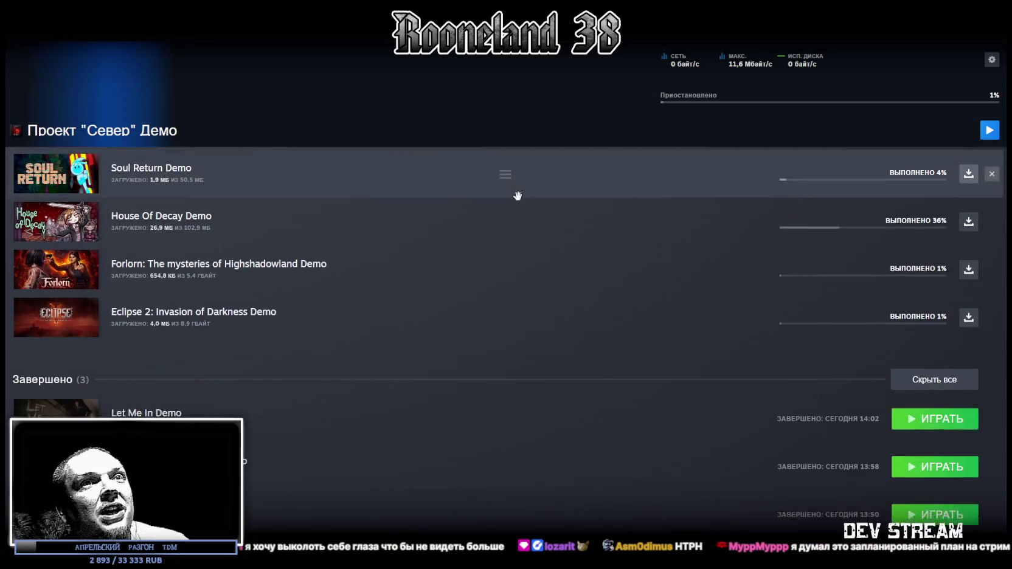
scroll(512, 210, "up", 5)
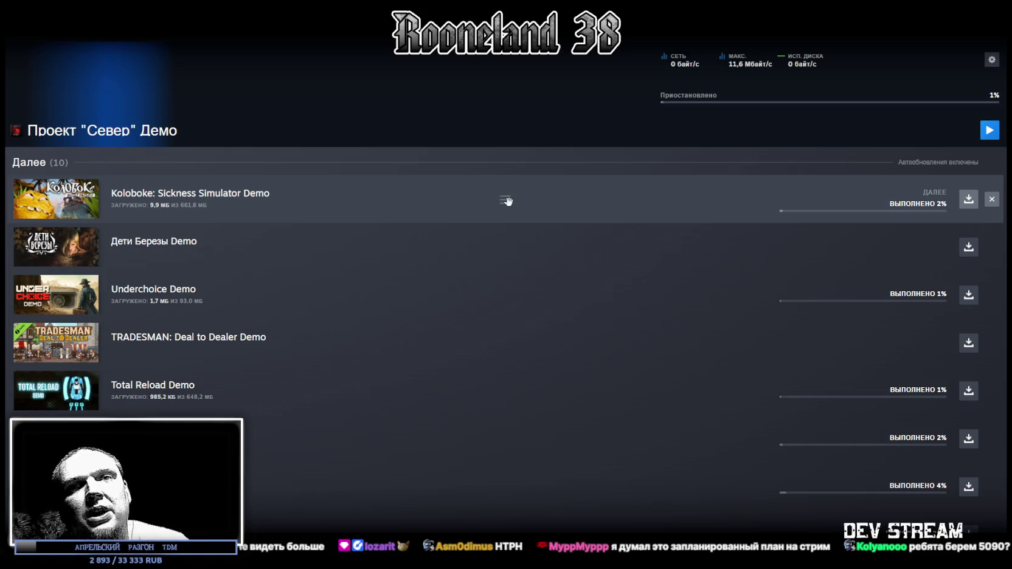
scroll(505, 199, "down", 2)
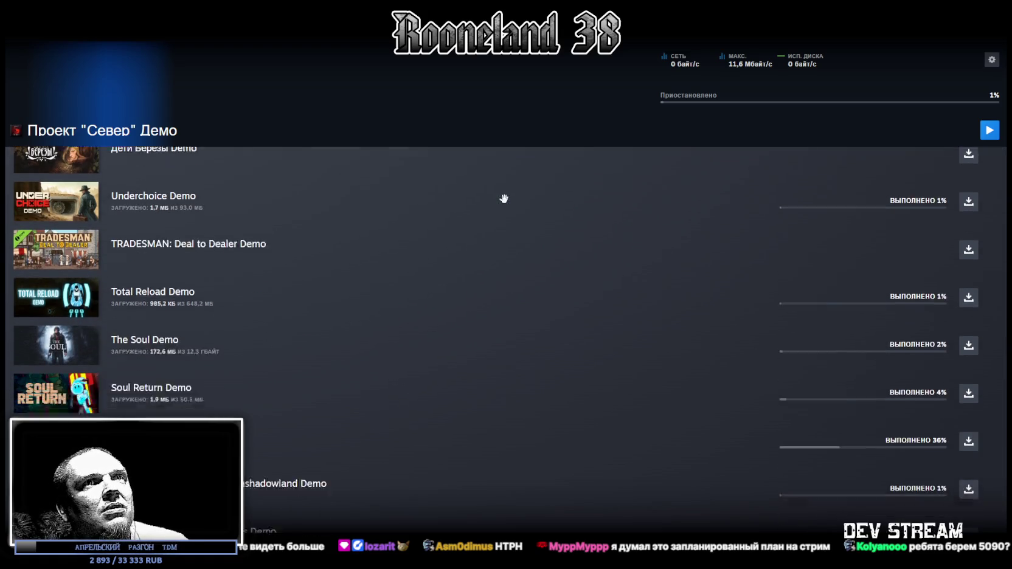
scroll(503, 196, "down", 3)
scroll(503, 196, "down", 1)
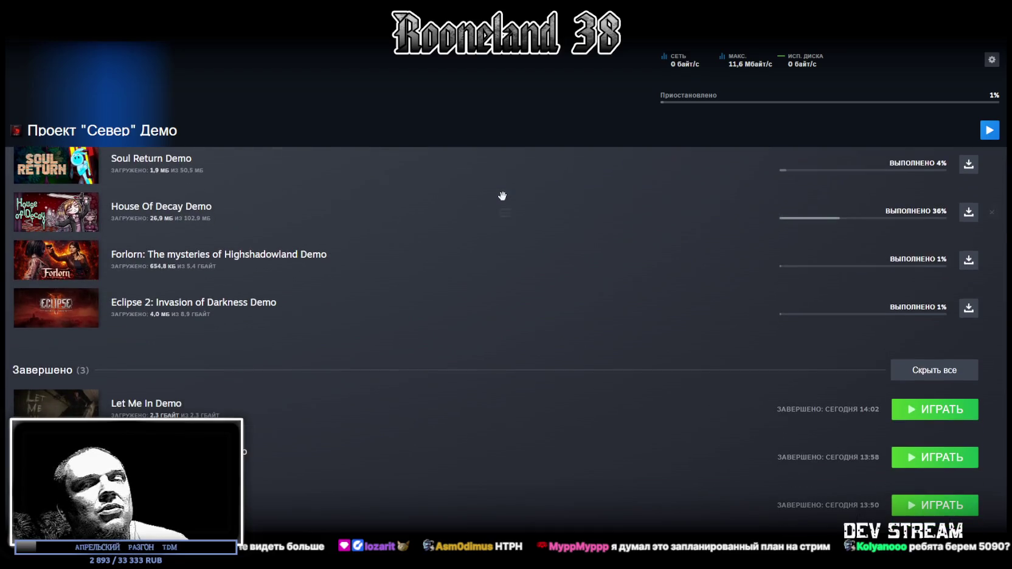
scroll(501, 195, "up", 5)
scroll(502, 195, "up", 1)
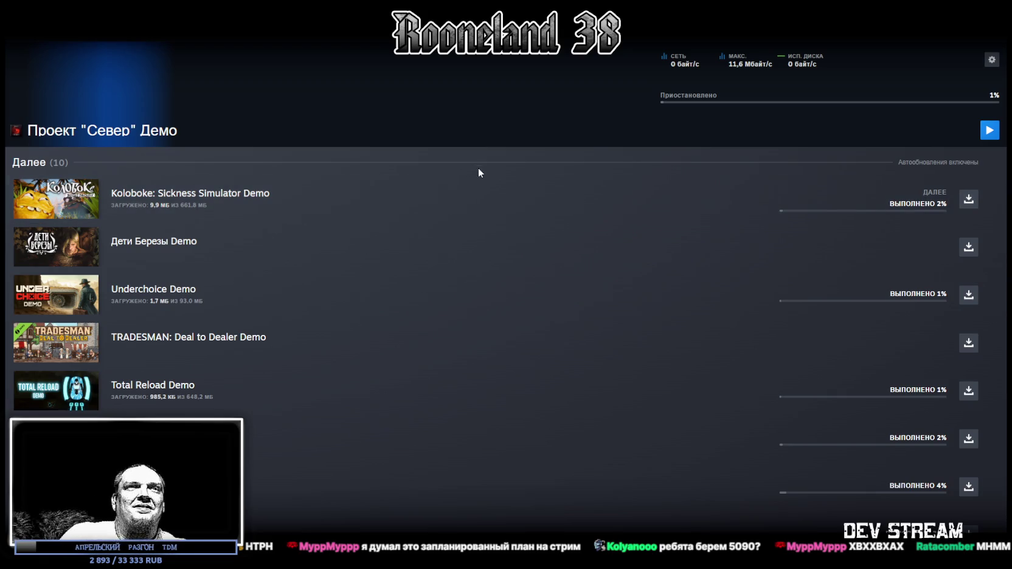
scroll(505, 175, "down", 5)
mouse_move(506, 189)
left_mouse_down()
mouse_move(490, 210)
mouse_move(505, 93)
mouse_move(572, 195)
mouse_move(593, 535)
left_mouse_up()
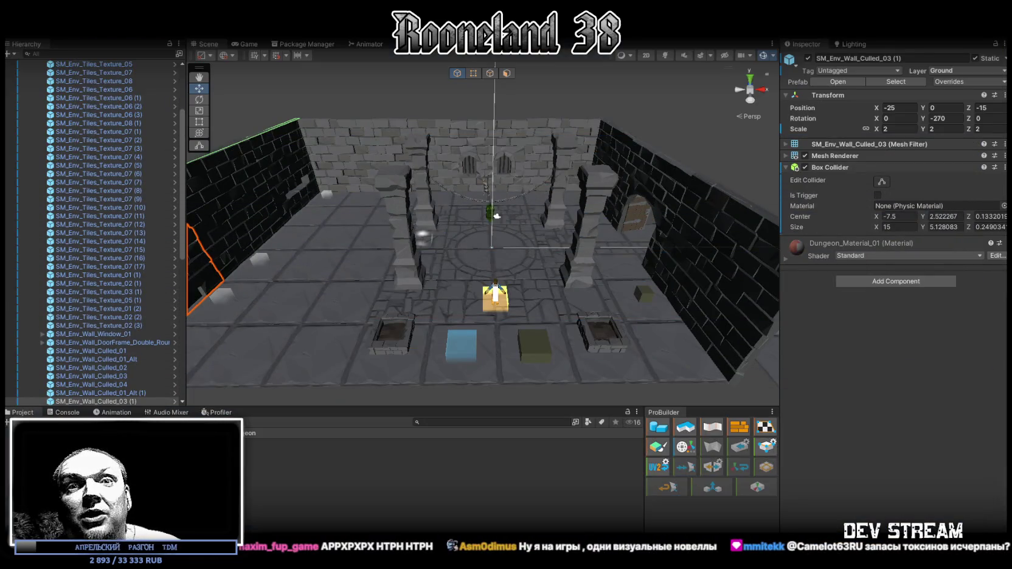
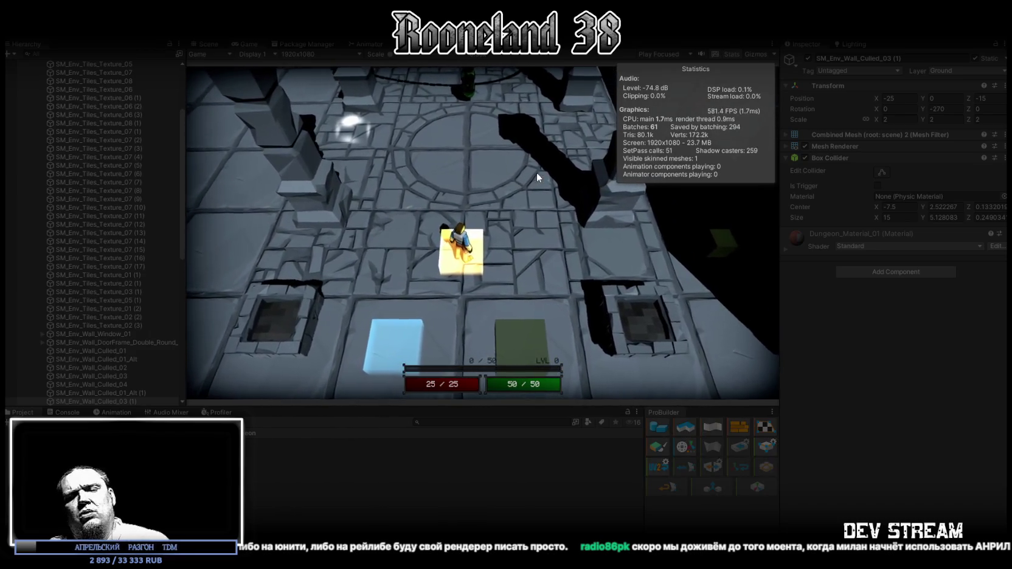
- Run the character right through the walled rooms, casting and attacking in the chained room
key("w")
key("space")
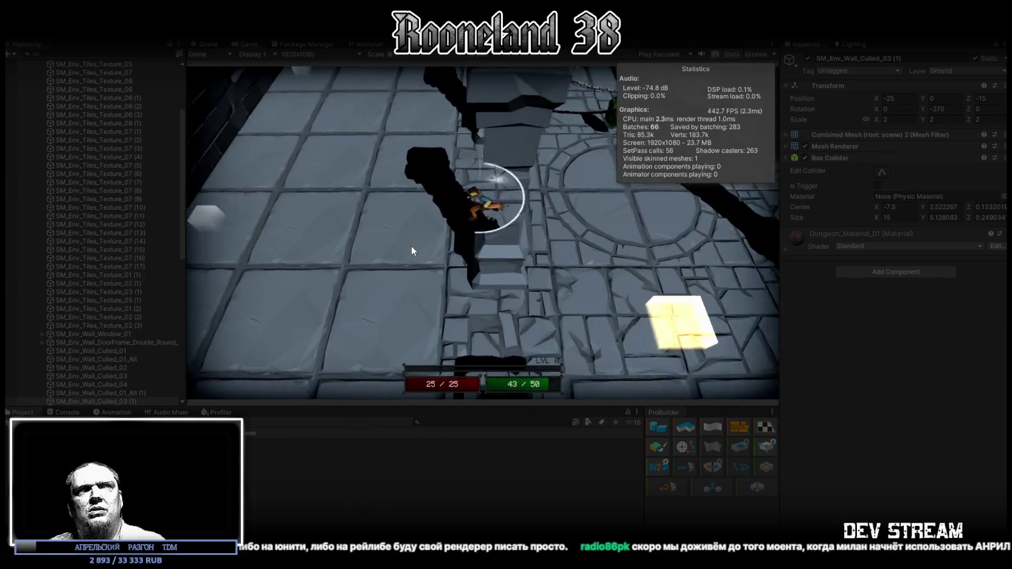
key("d")
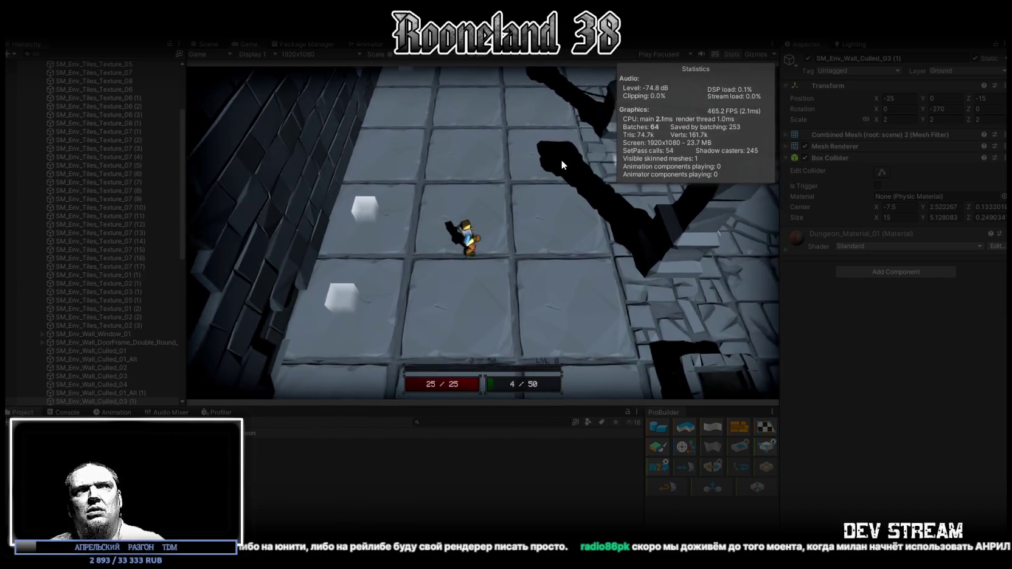
key("d")
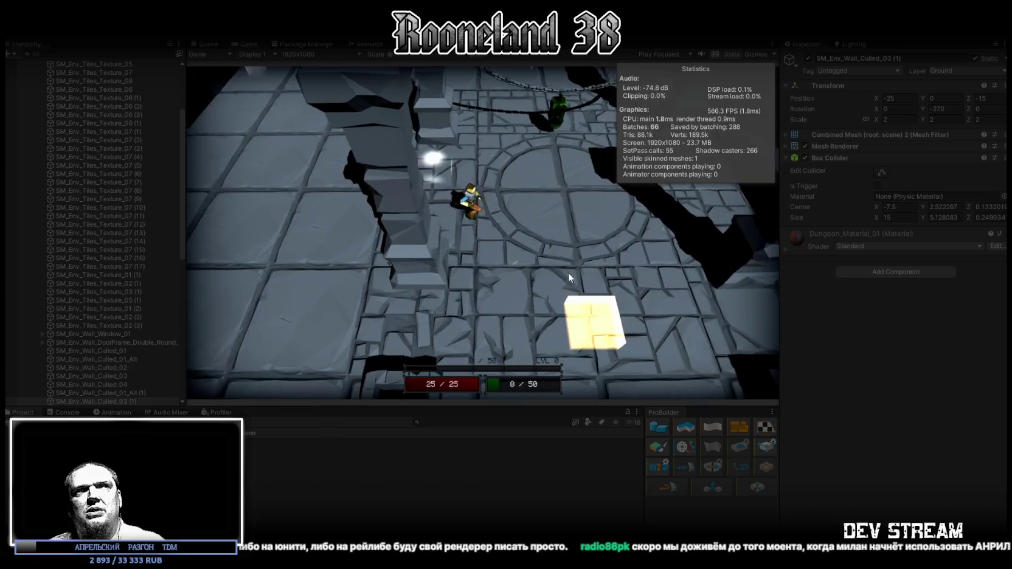
key("d")
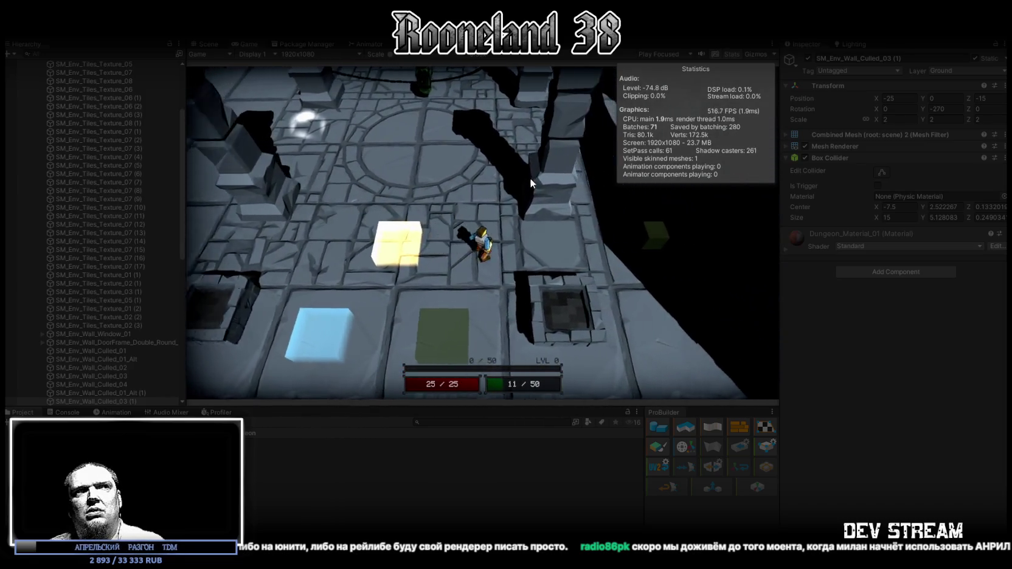
key("d")
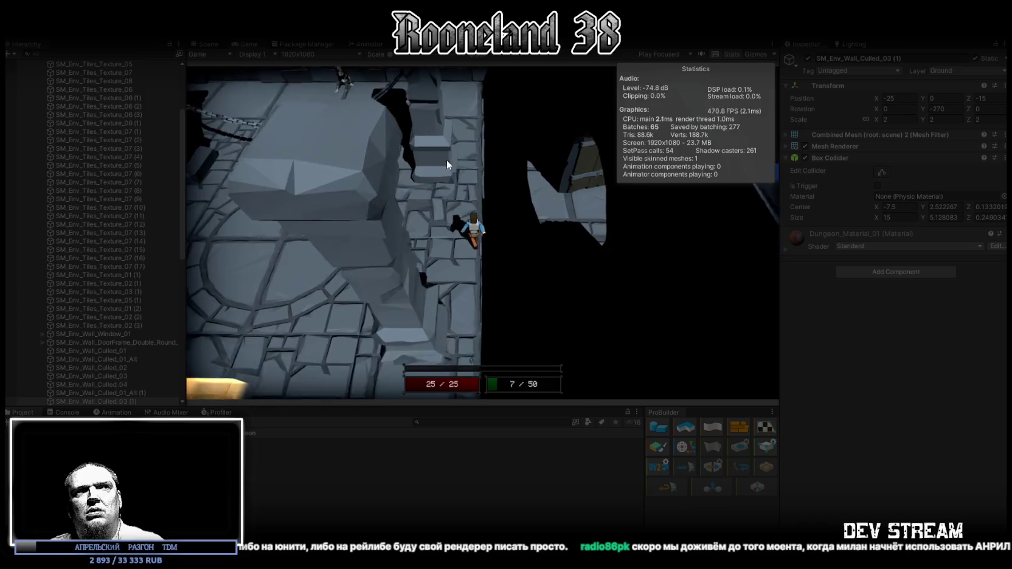
left_click(436, 166)
key("s")
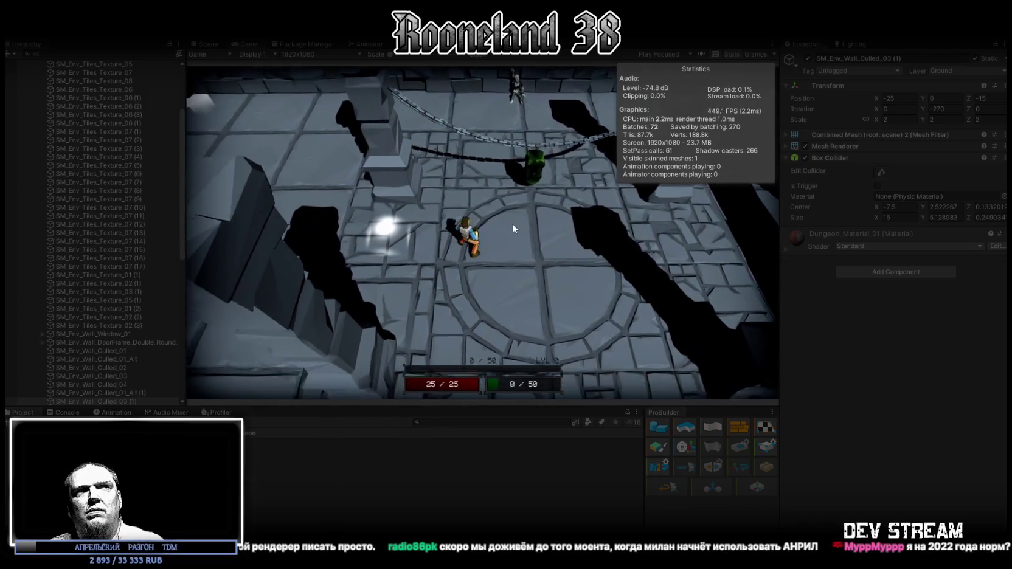
- Keep moving the character forward until it levels up, then exit Play mode with Ctrl+P
key("w")
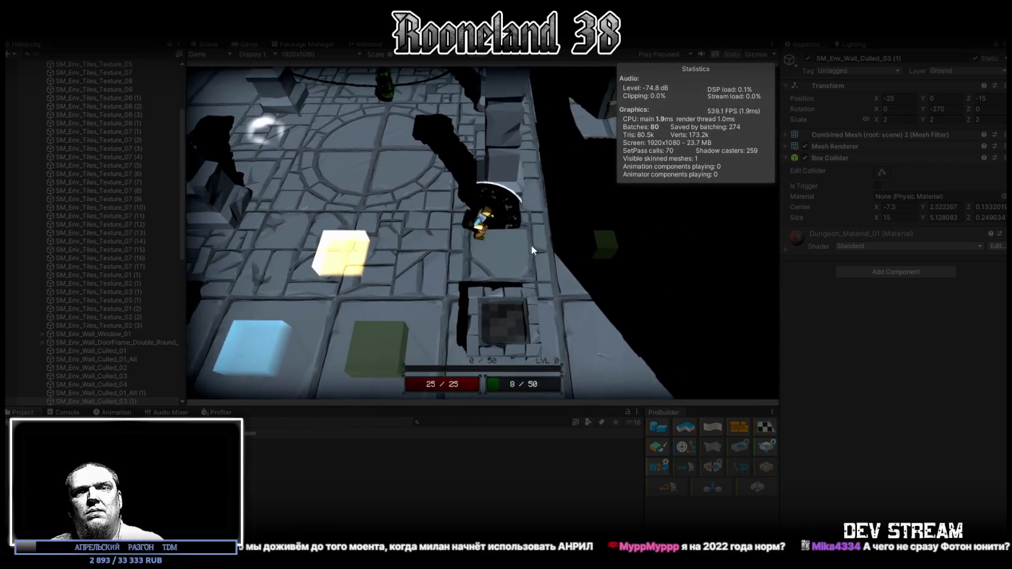
key("w")
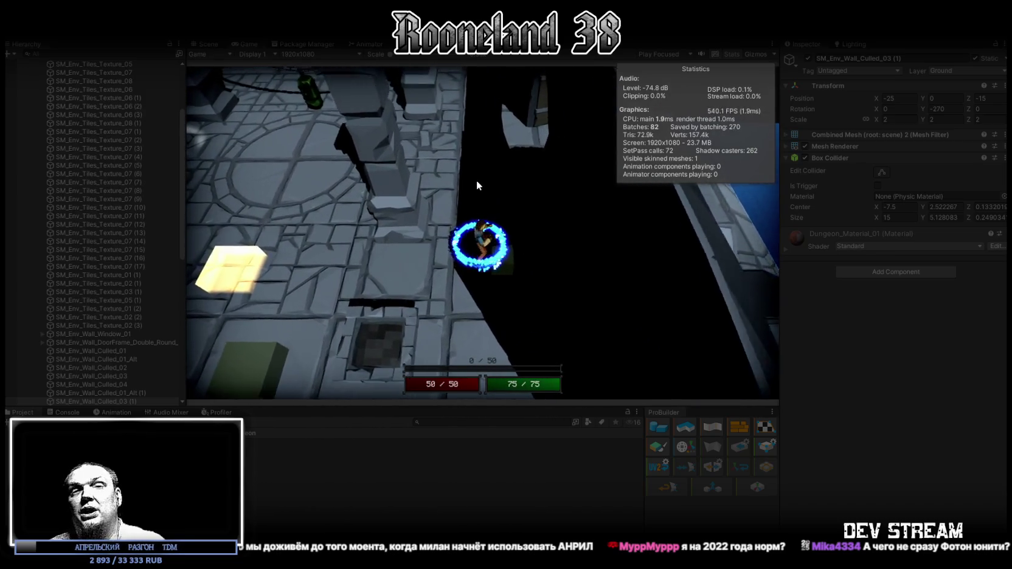
key("w")
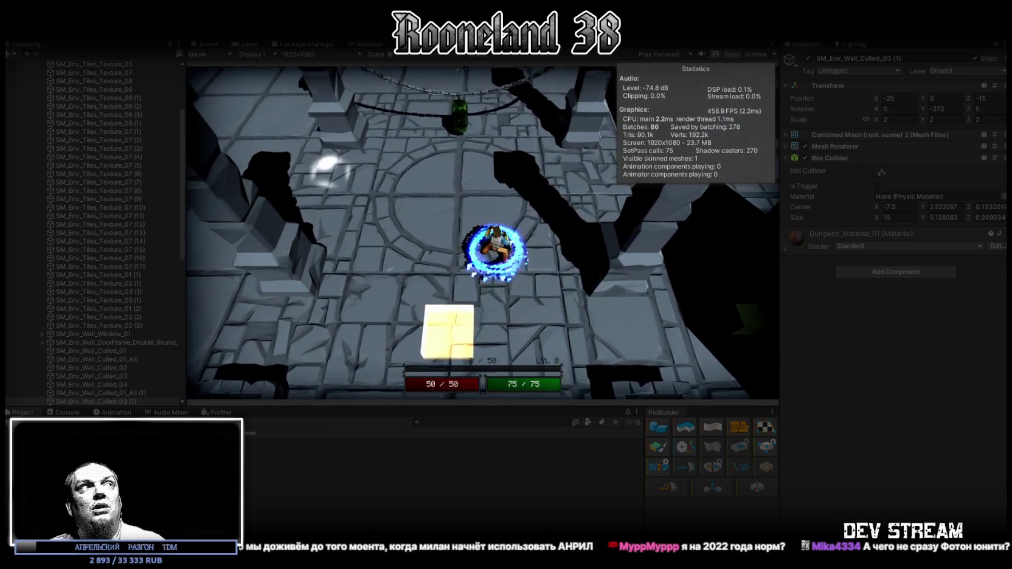
mouse_move(200, 25)
left_mouse_down()
mouse_move(391, 187)
mouse_move(389, 1)
left_mouse_up()
key("w")
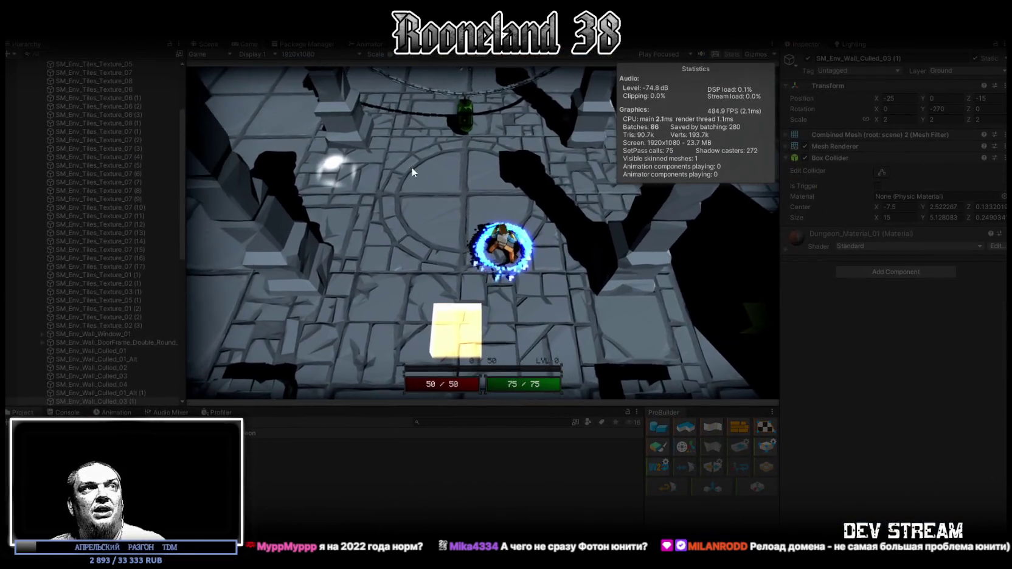
key("w")
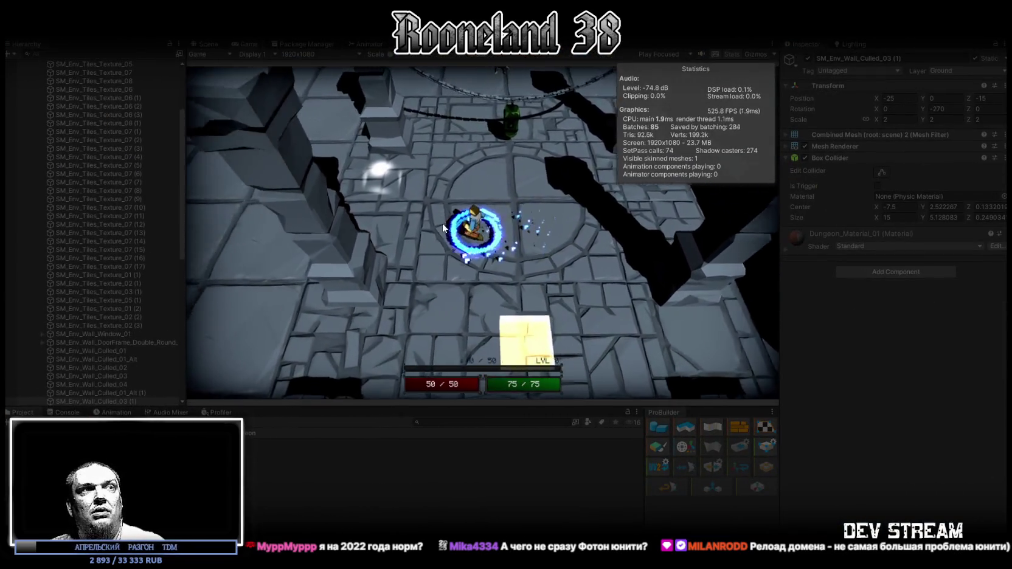
key("w")
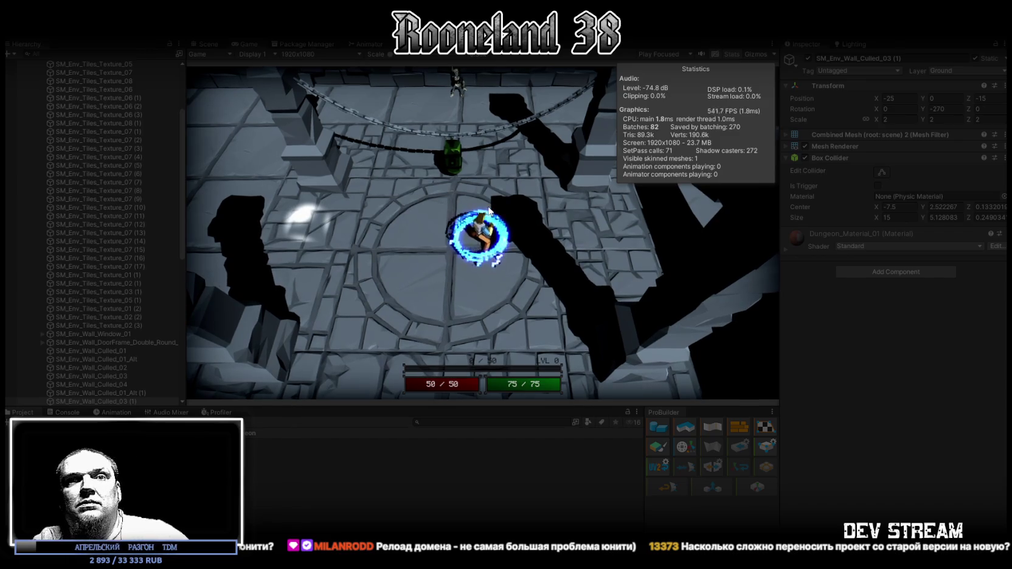
key("w")
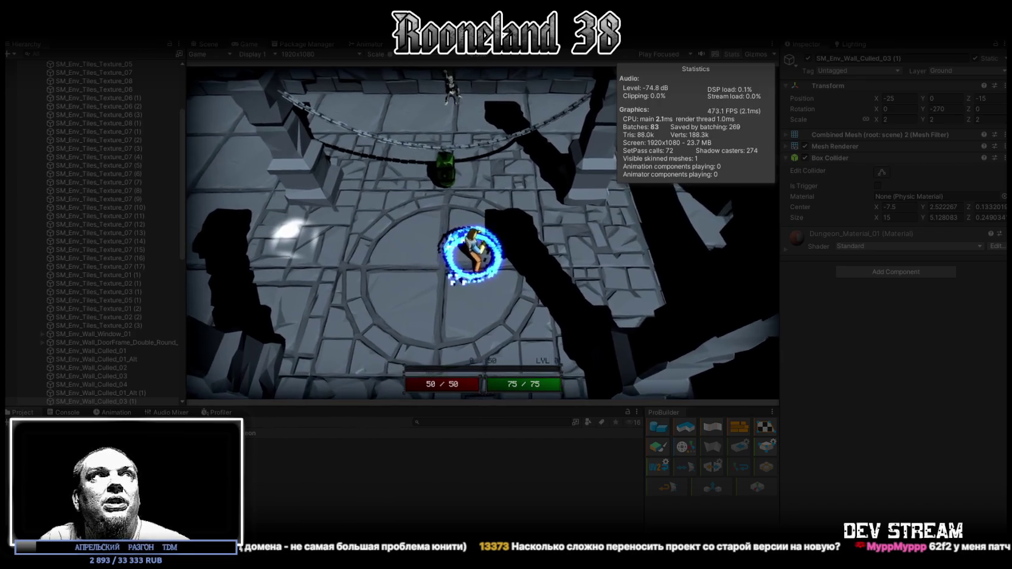
key("ctrl+p")
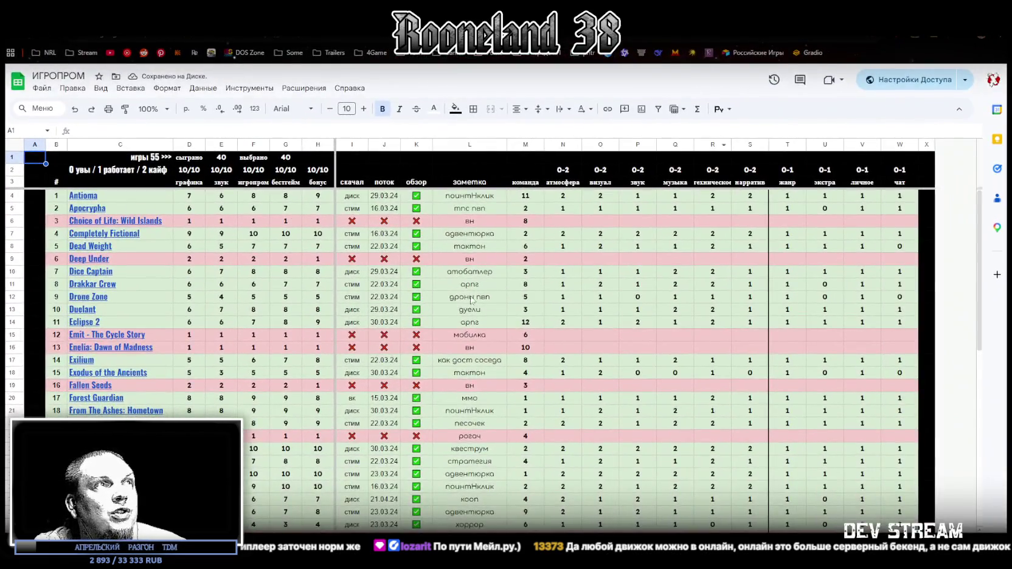
scroll(472, 299, "down", 5)
scroll(487, 298, "up", 5)
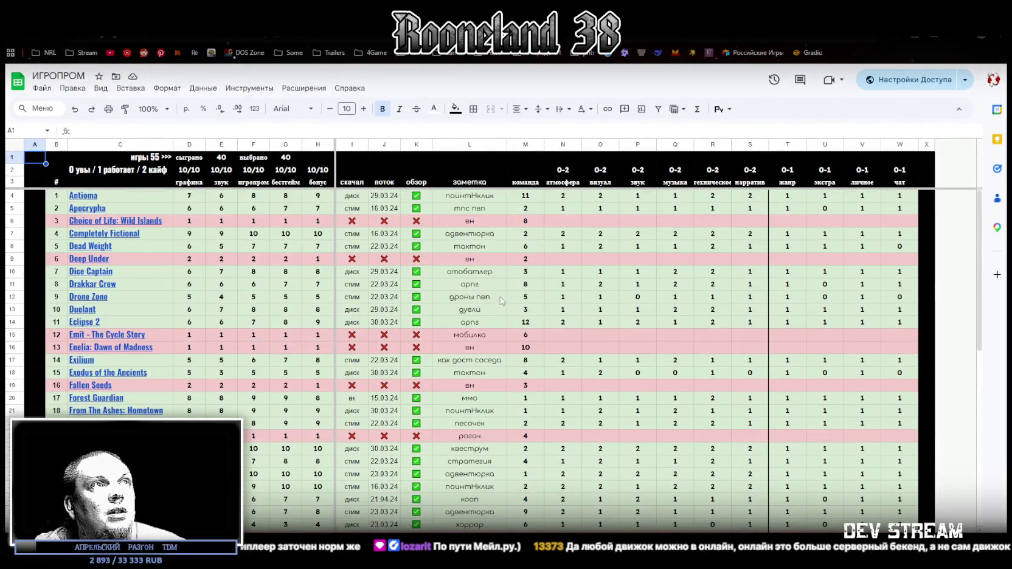
left_click(475, 220)
scroll(475, 221, "down", 10)
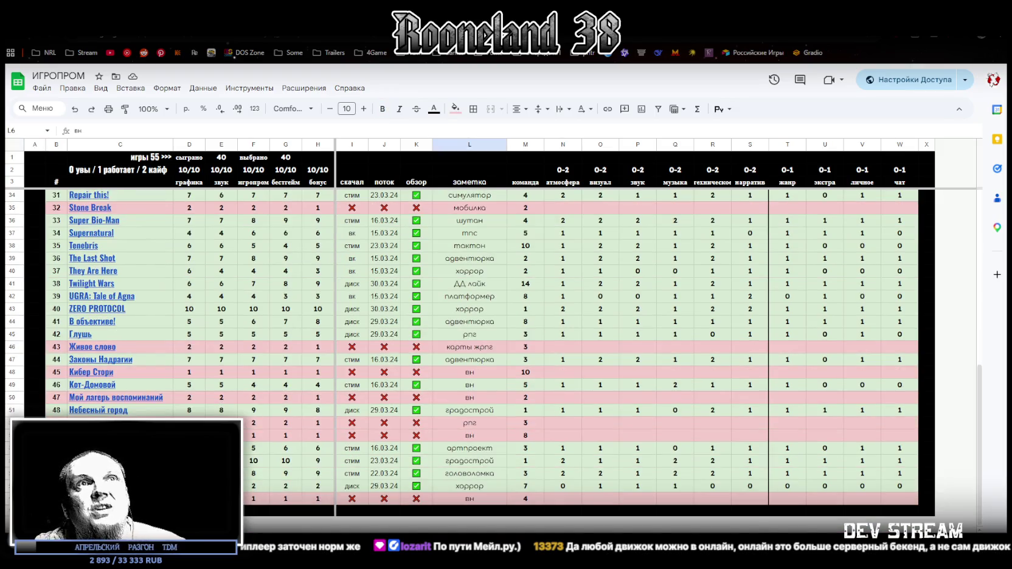
scroll(425, 209, "up", 10)
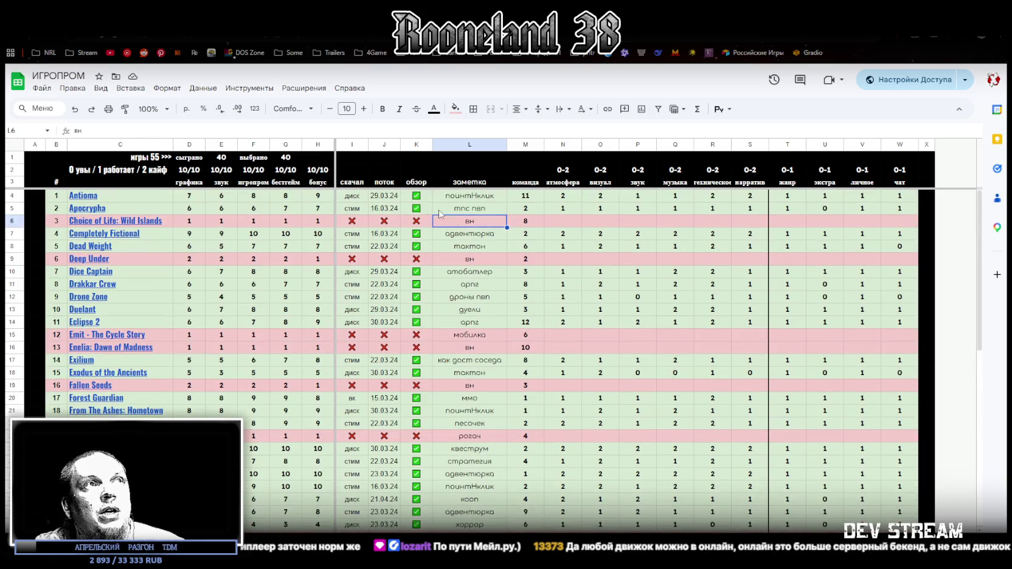
left_click(477, 261)
left_click(475, 350)
scroll(478, 368, "down", 1)
left_click(472, 336)
scroll(503, 380, "down", 4)
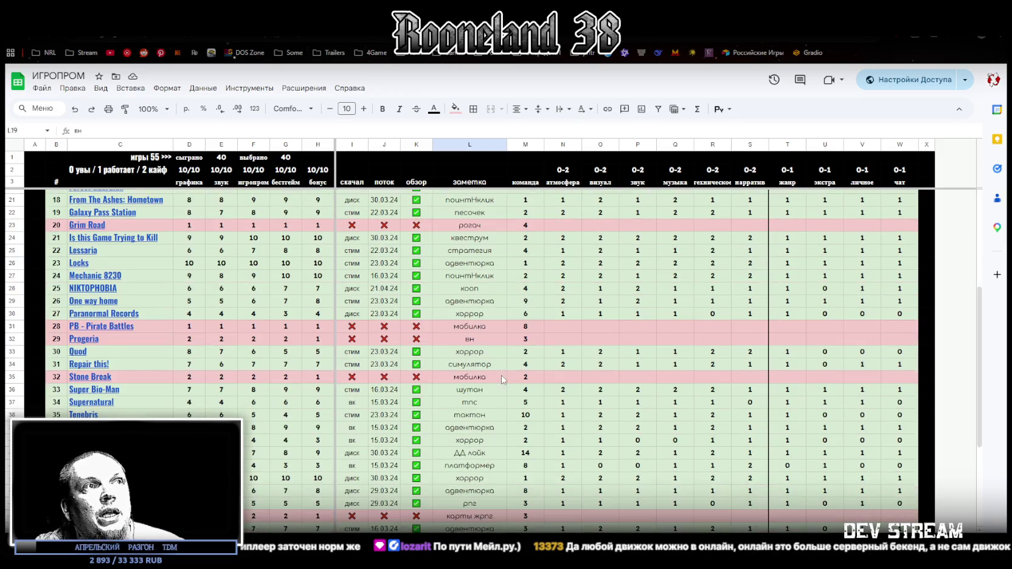
left_click(472, 340)
scroll(510, 353, "down", 4)
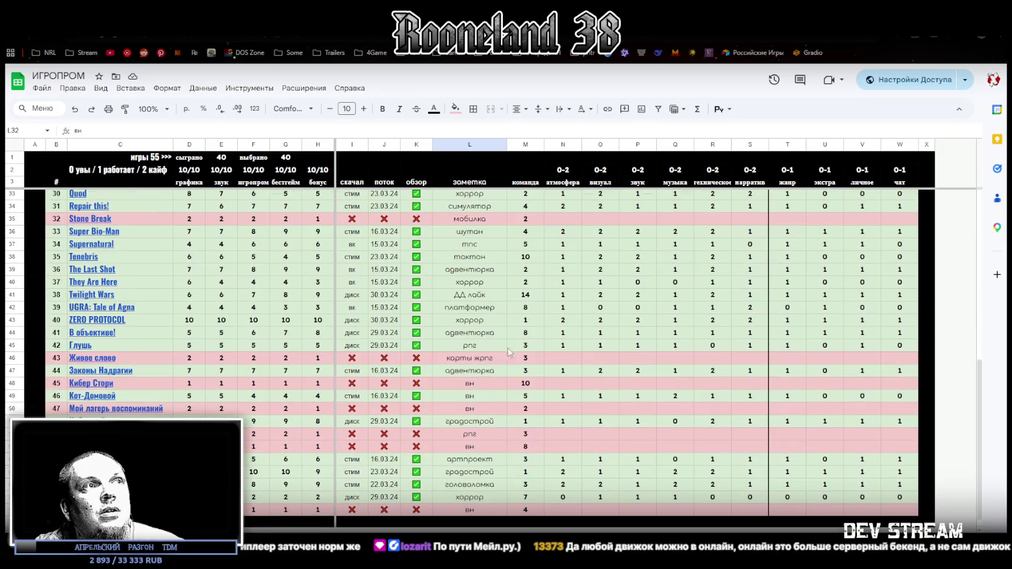
left_click(471, 385)
left_click(472, 397)
left_click(472, 409)
left_click(471, 450)
left_click(470, 511)
scroll(582, 377, "up", 10)
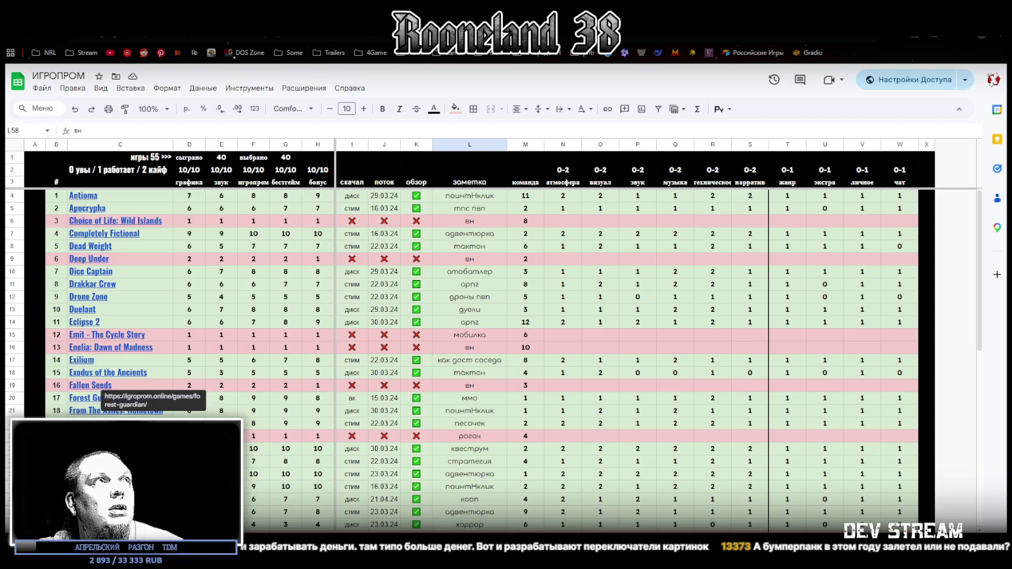
- Open the Forest Guardian game page and browse its first gallery screenshots
left_click(91, 398)
scroll(559, 373, "down", 2)
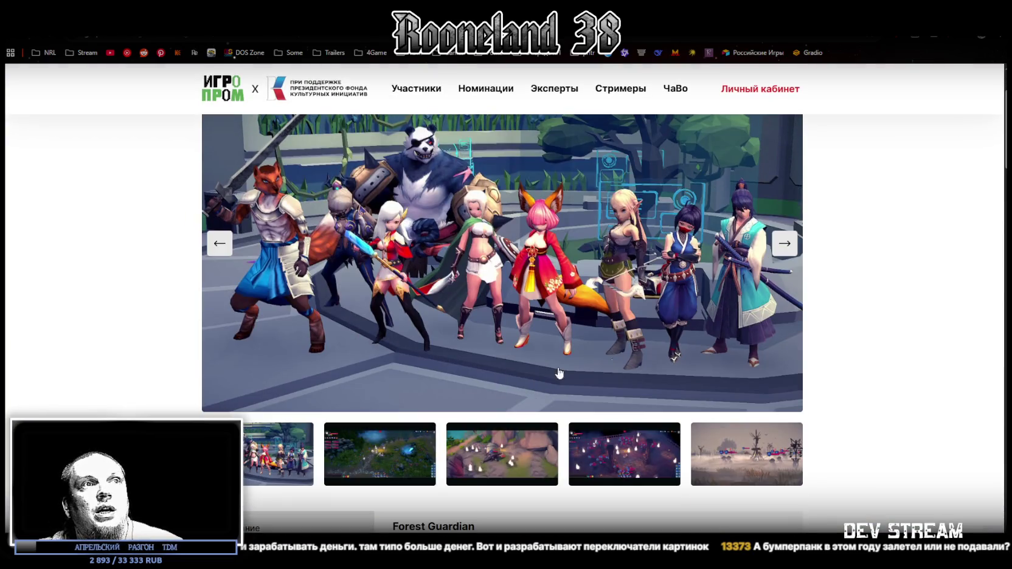
left_click(708, 441)
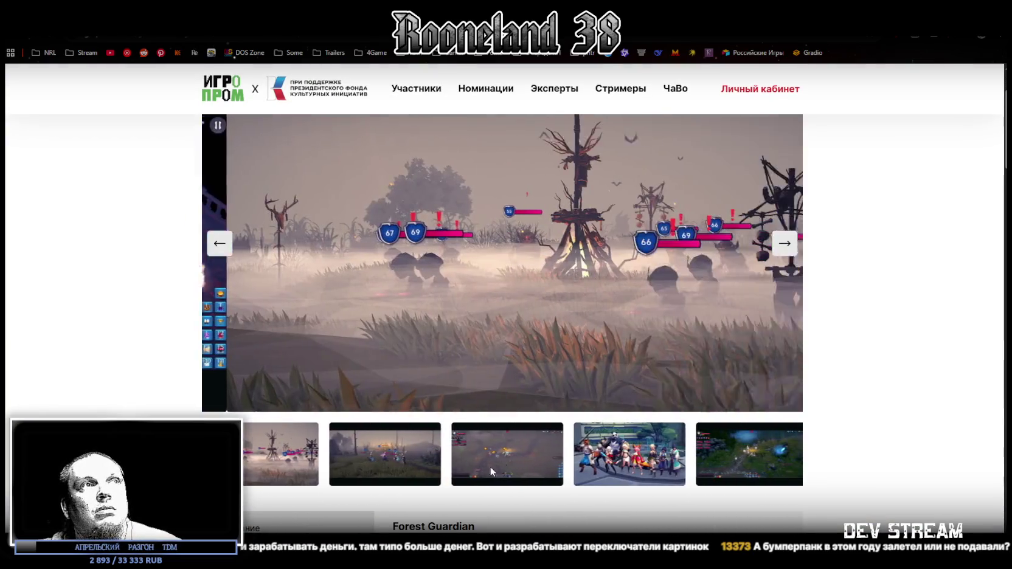
left_click(399, 463)
left_click(396, 445)
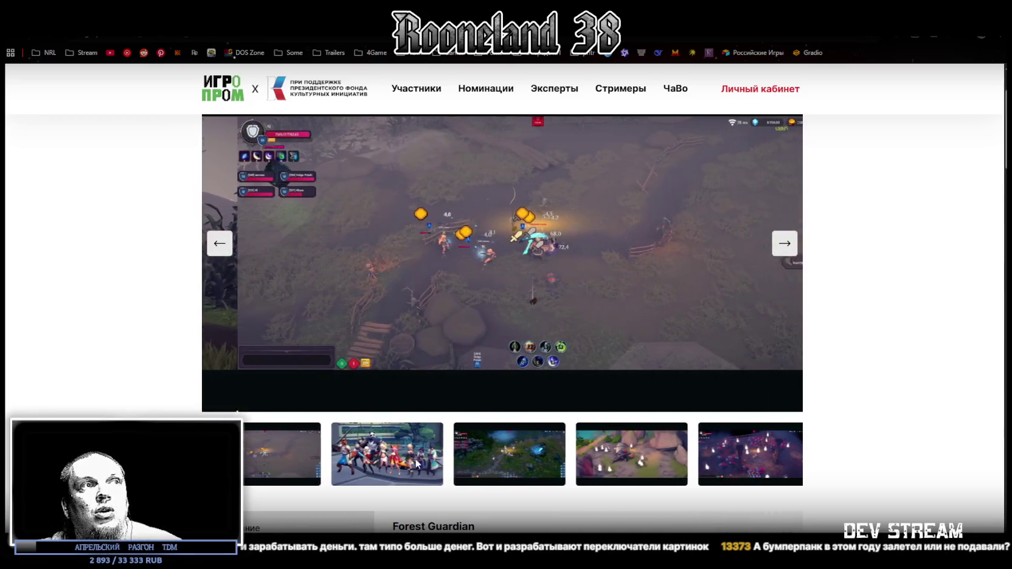
left_click(417, 464)
scroll(426, 420, "up", 1)
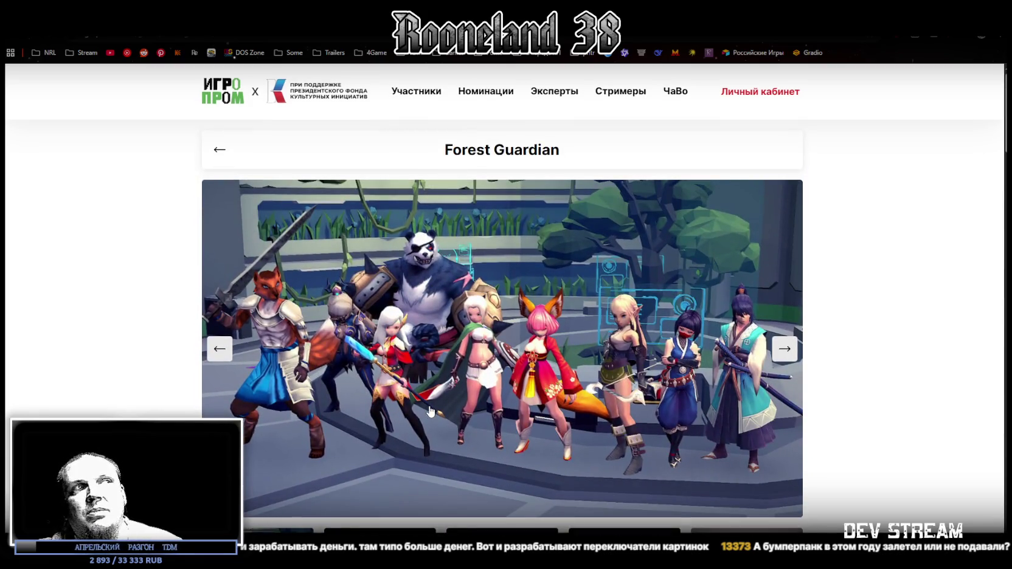
scroll(430, 411, "down", 1)
left_click(636, 504)
left_click(636, 504)
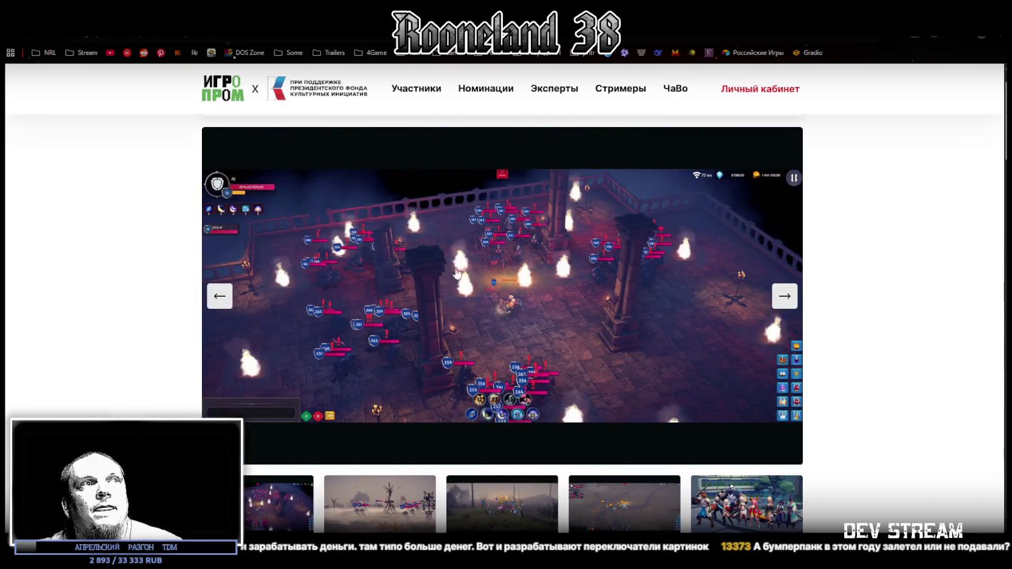
left_click(741, 514)
left_click(607, 513)
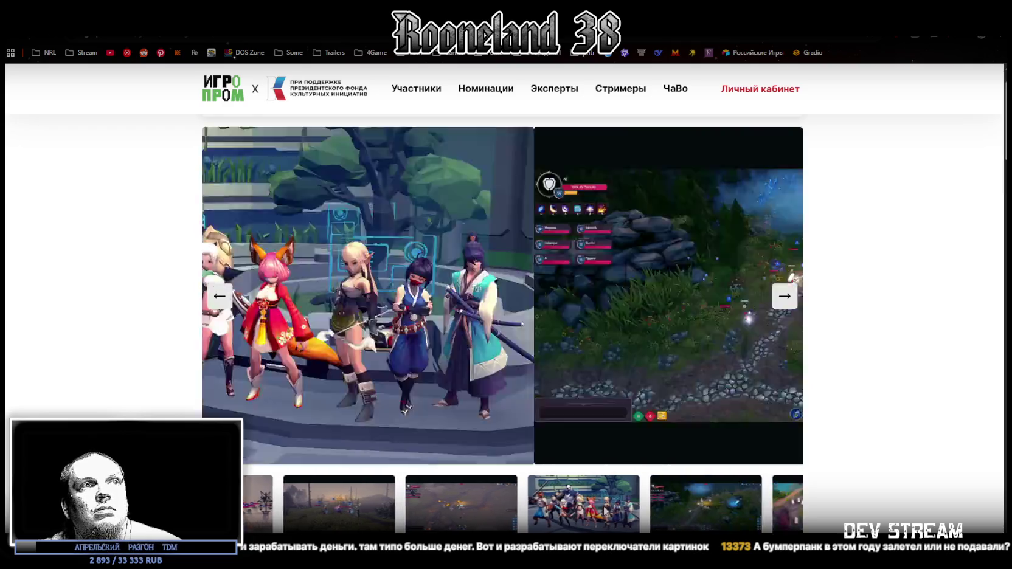
- Advance through the remaining screenshots with the carousel's right arrow
left_click(784, 298)
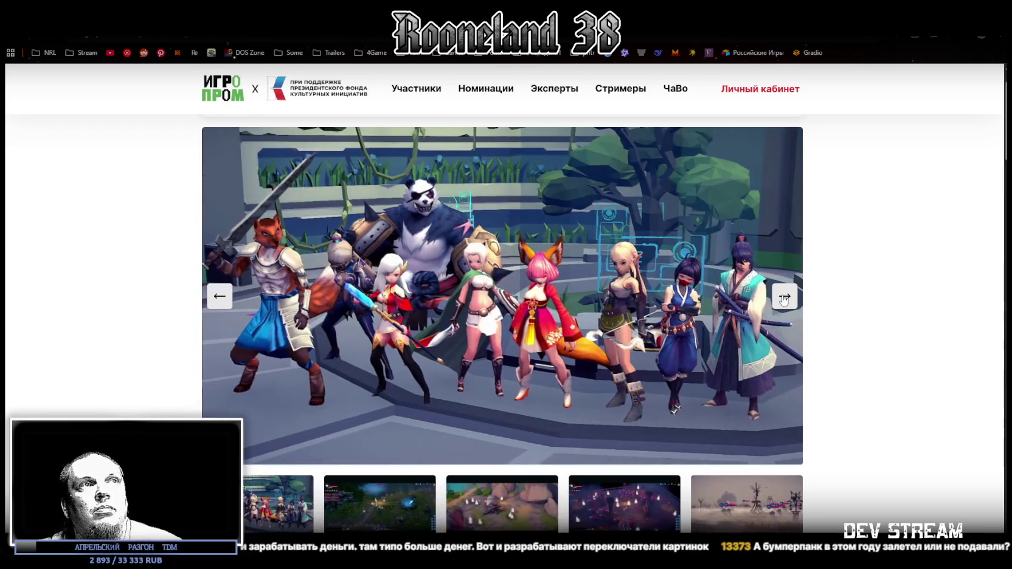
left_click(784, 298)
left_click(784, 299)
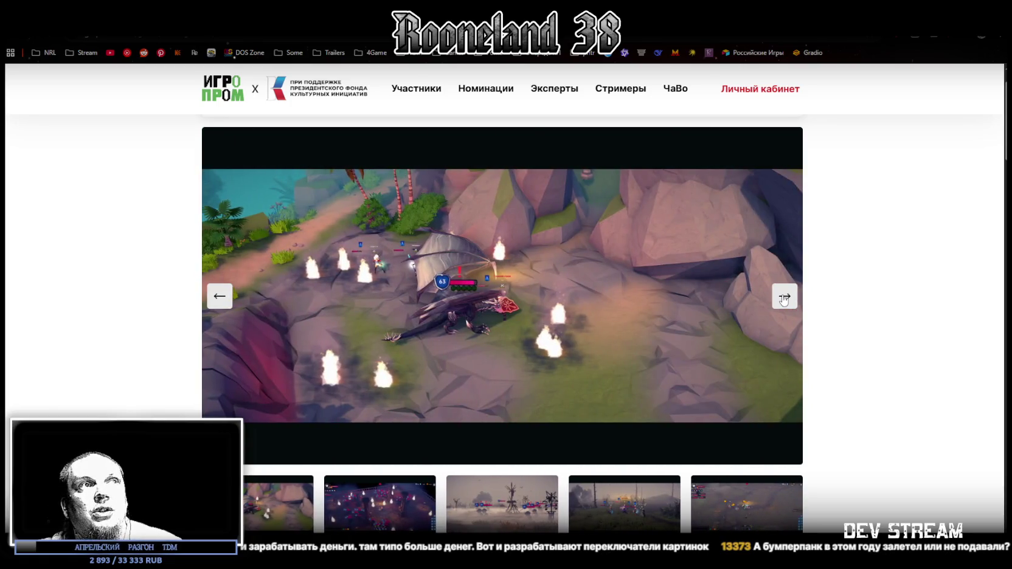
left_click(784, 298)
left_click(784, 298)
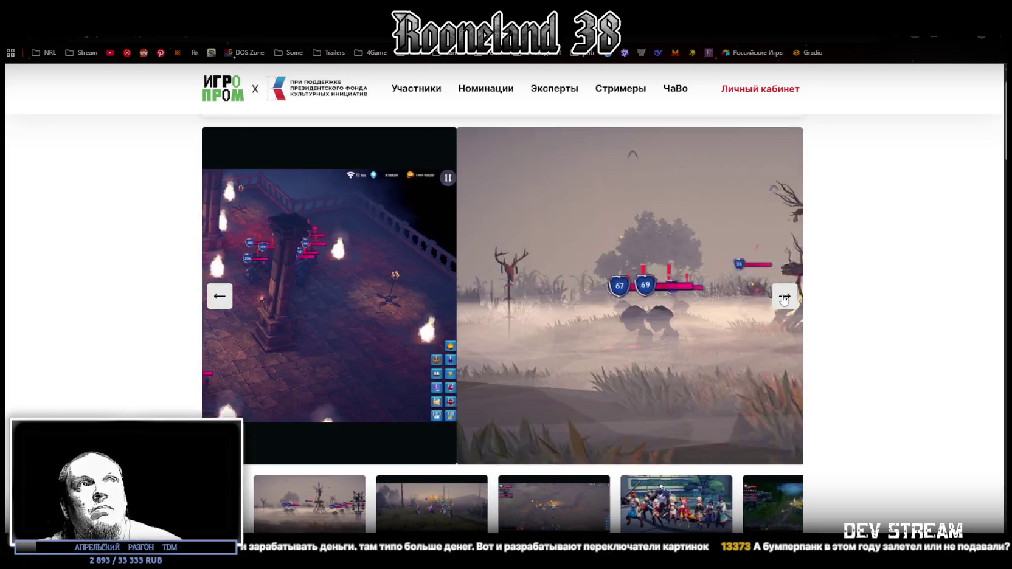
left_click(784, 299)
left_click(784, 298)
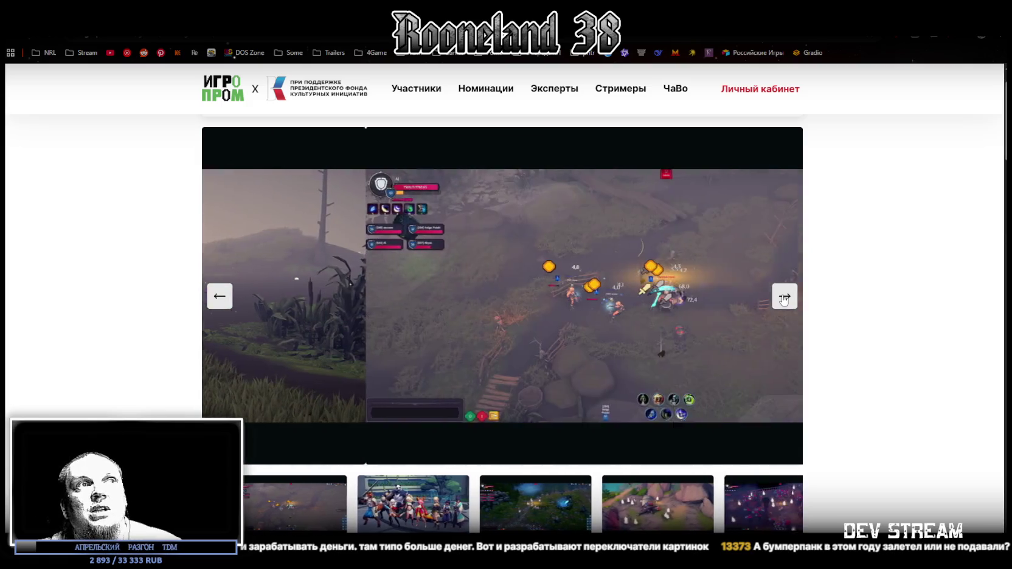
left_click(784, 299)
left_click(784, 298)
- Scroll to the details table listing Unity, Windows and MMORPG, and follow the VK Play link
scroll(599, 425, "down", 10)
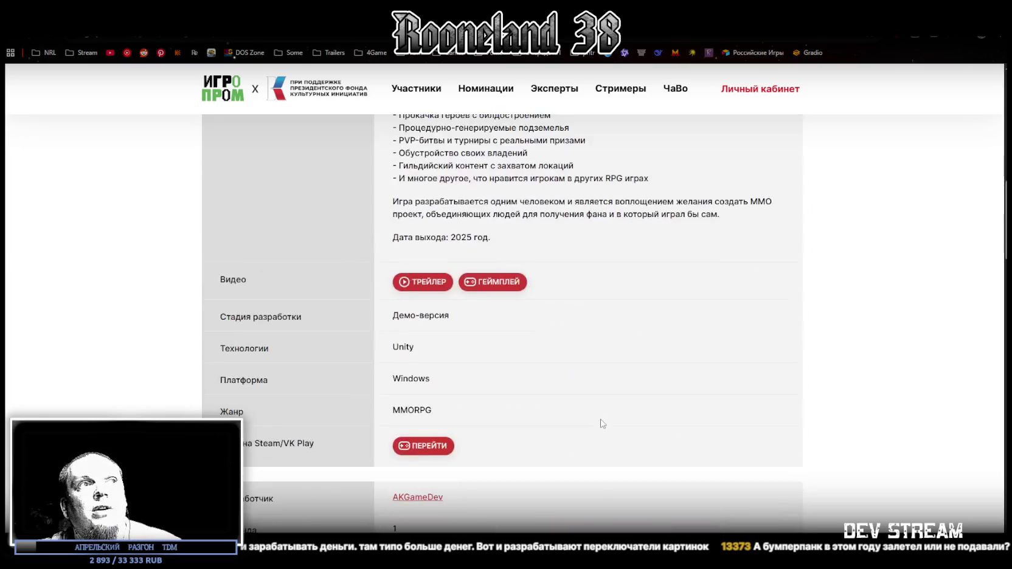
left_click_drag(443, 388, 402, 380)
left_click_drag(402, 321, 386, 319)
scroll(449, 383, "up", 2)
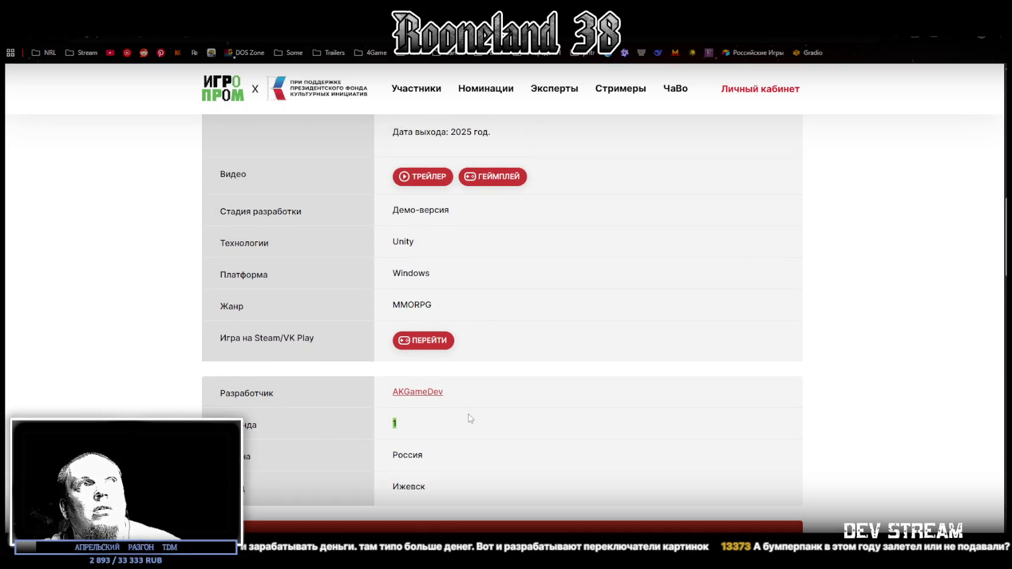
scroll(469, 412, "up", 3)
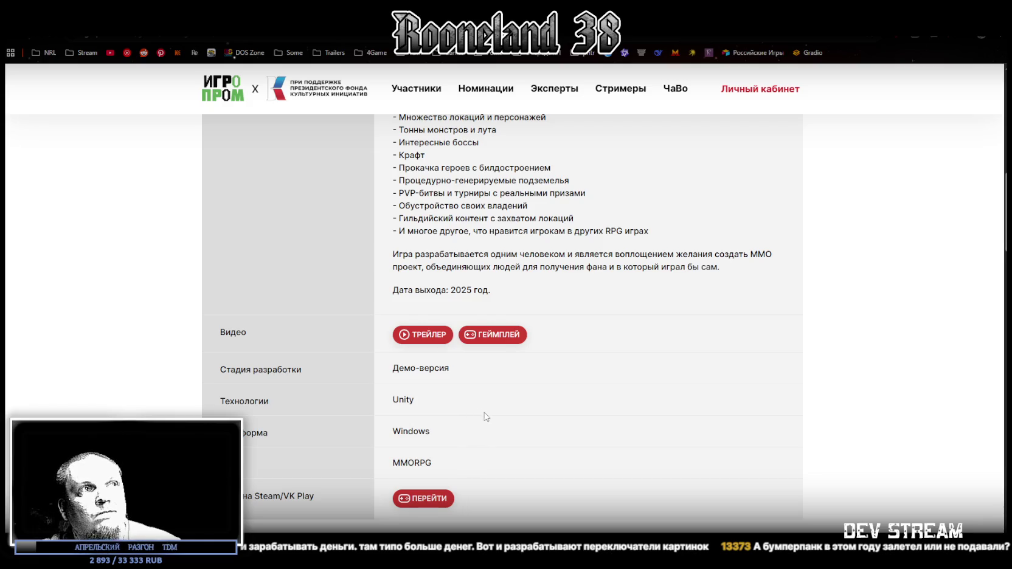
scroll(486, 419, "down", 1)
left_click(419, 450)
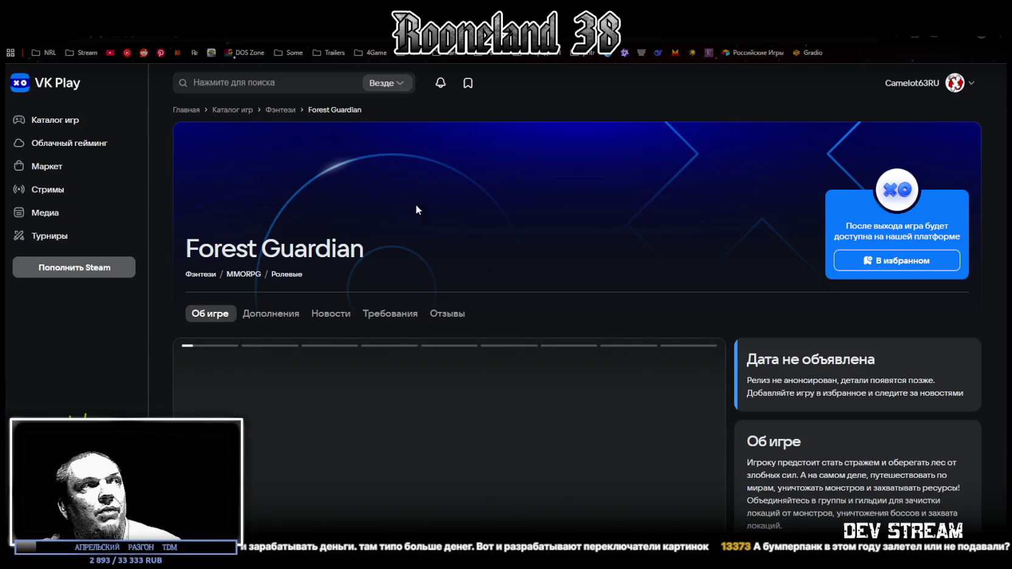
- Compare VK Play's 'release date not announced' notice with Igroprom's 2025 год release date
scroll(437, 233, "down", 4)
scroll(437, 233, "up", 2)
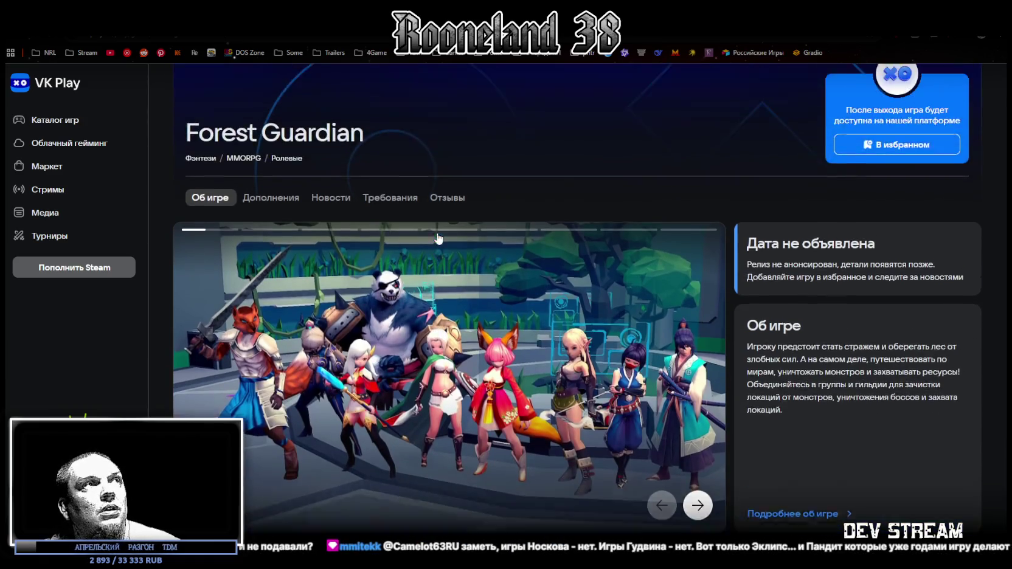
left_click_drag(748, 250, 928, 284)
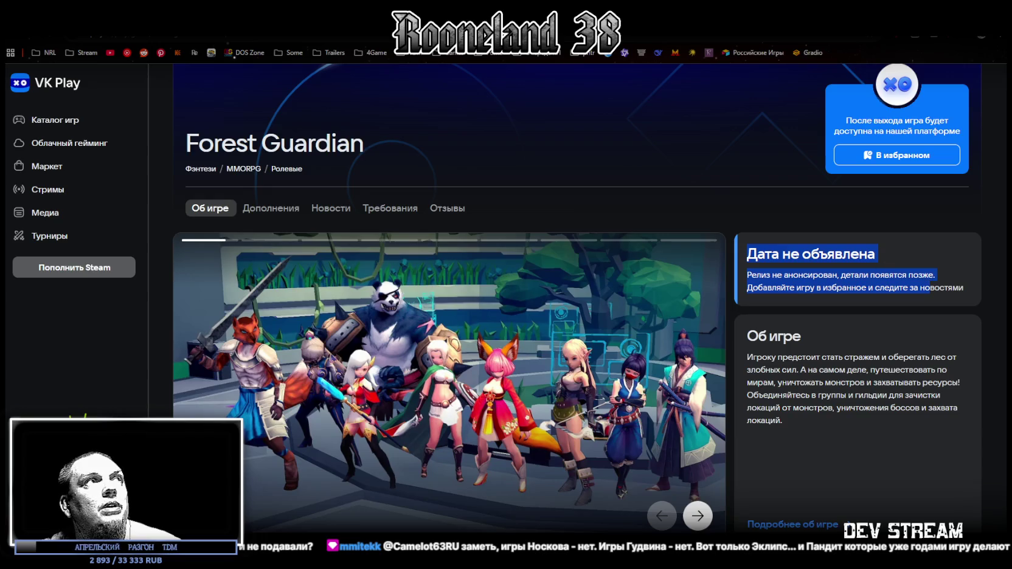
key("ctrl+w")
left_click_drag(451, 237, 490, 237)
key("ctrl+Tab")
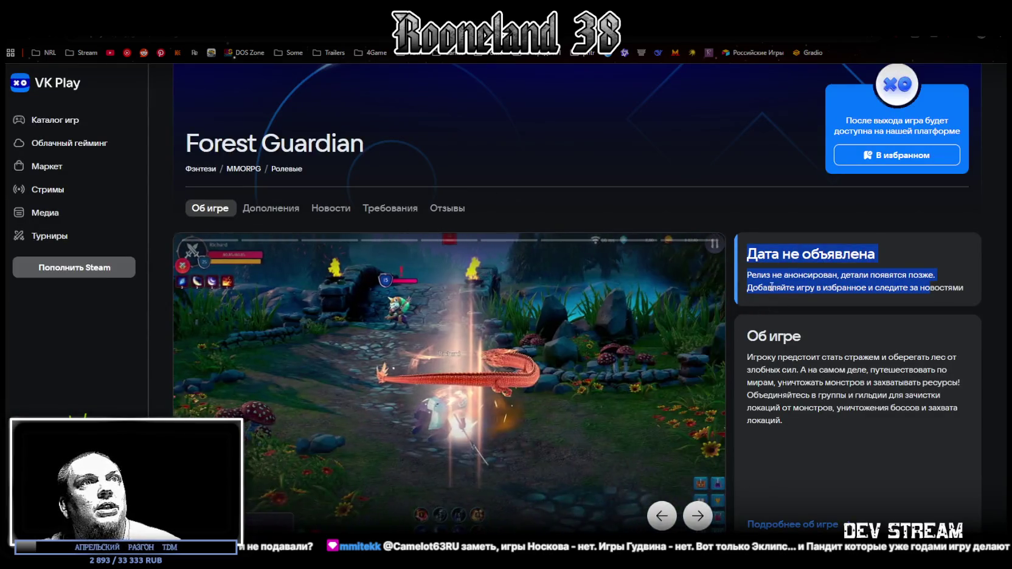
- Play the Forest Guardian gameplay trailer, then return to the Igroprom game-info page
scroll(525, 395, "down", 7)
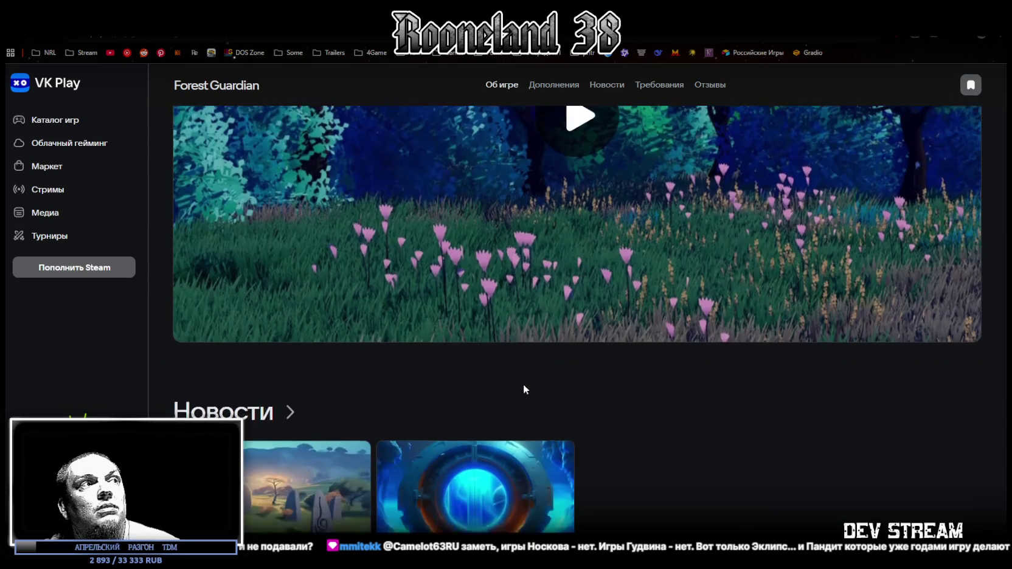
scroll(525, 377, "up", 2)
left_click(605, 188)
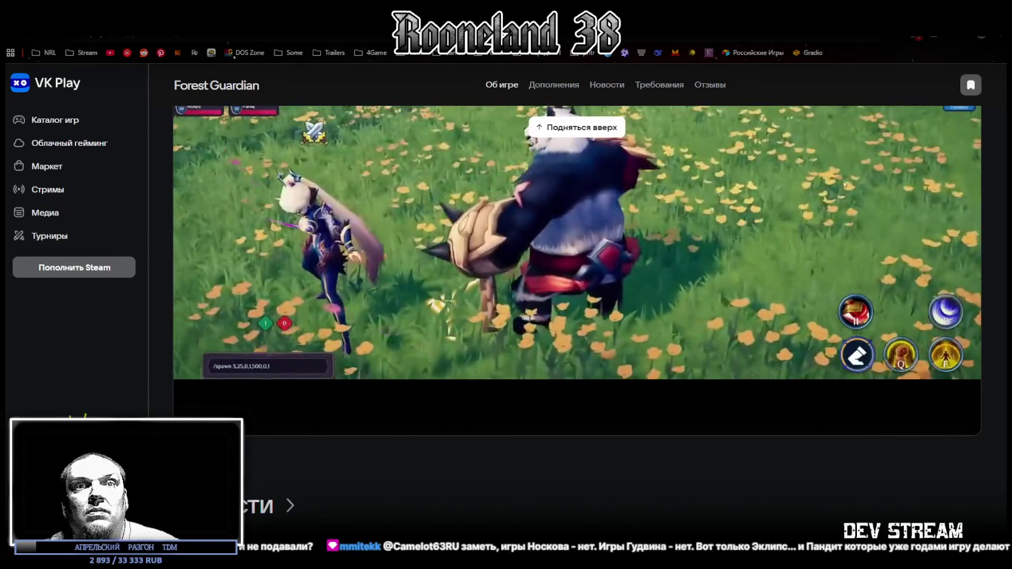
scroll(658, 318, "up", 2)
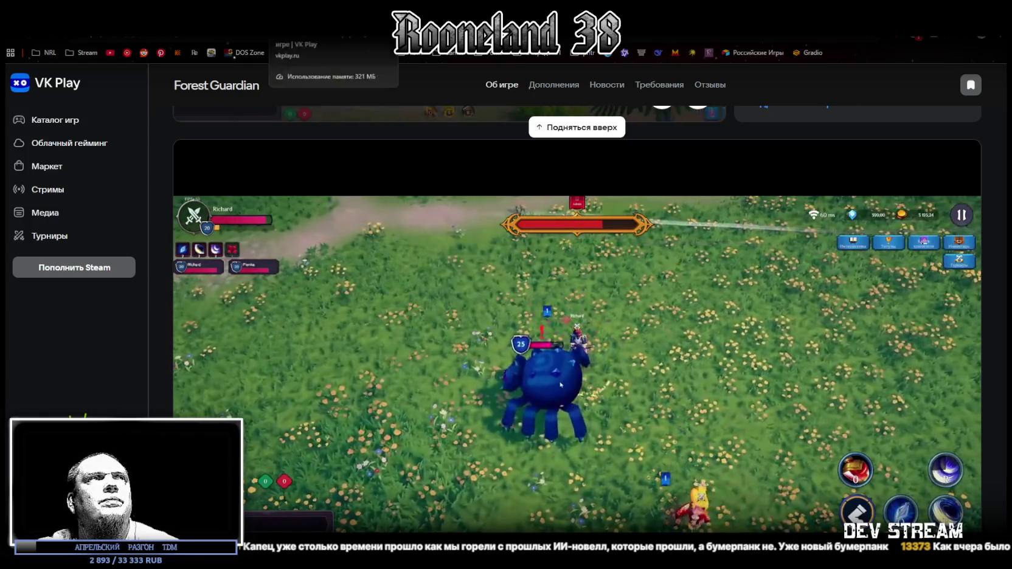
left_click(286, 35)
- Switch to the ИГРОПРОМ spreadsheet and check the головоломка note in L56
left_click(200, 35)
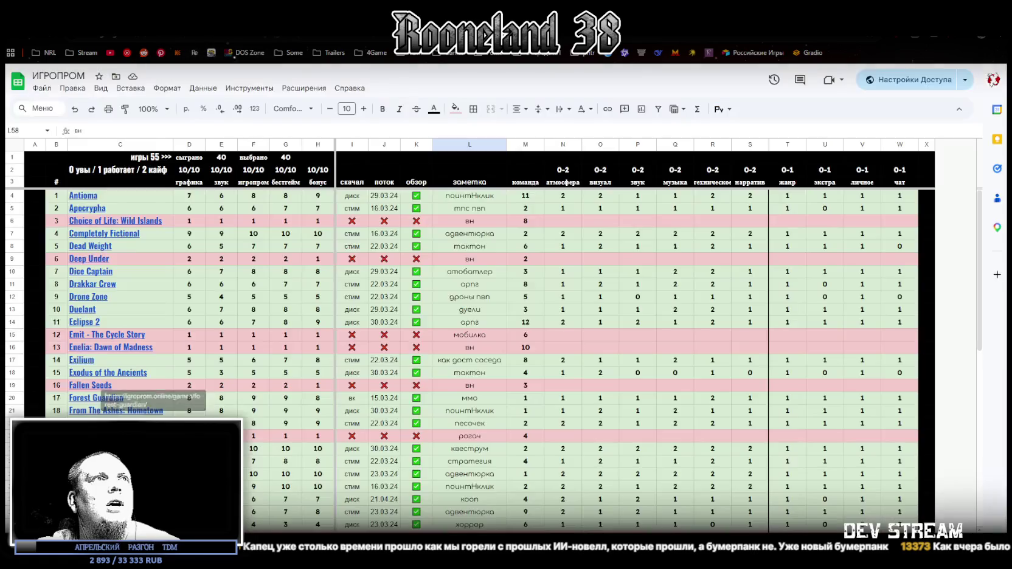
scroll(533, 338, "down", 10)
scroll(533, 338, "down", 1)
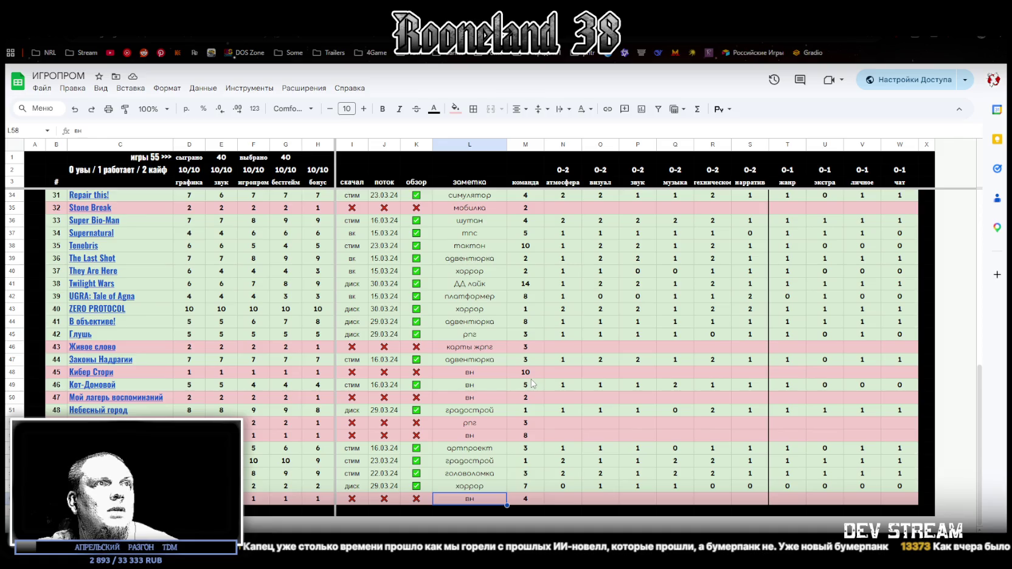
left_click(481, 474)
- Check the артпроект note in L54 and the адвентюрка note in L47, then return to Unity
scroll(481, 456, "up", 10)
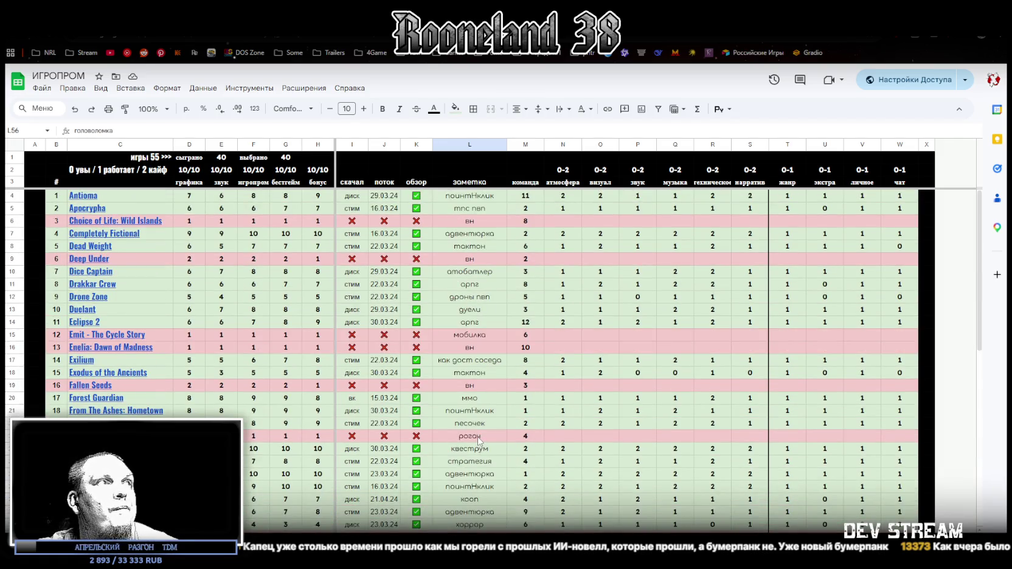
scroll(510, 302, "down", 3)
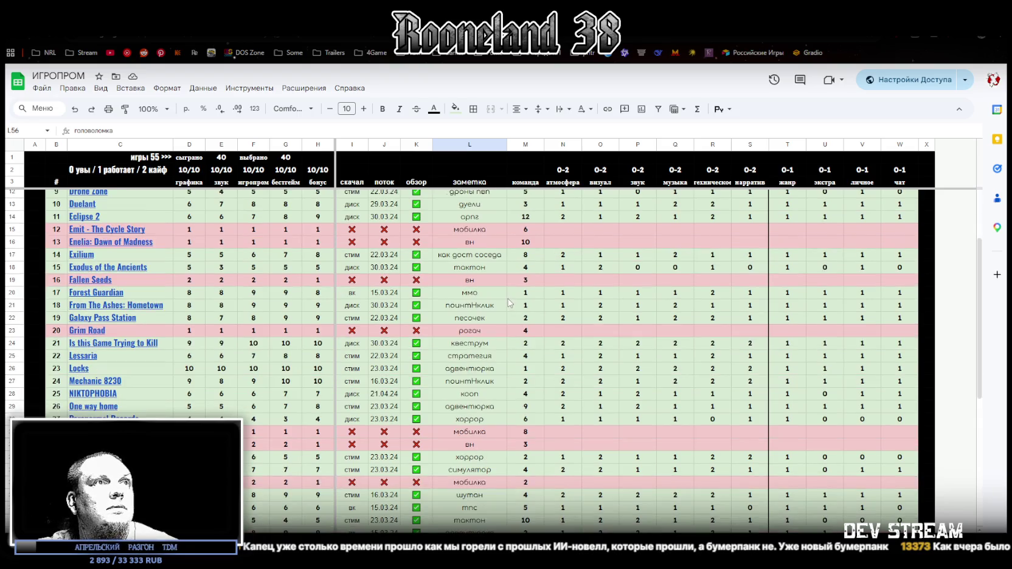
scroll(505, 305, "up", 3)
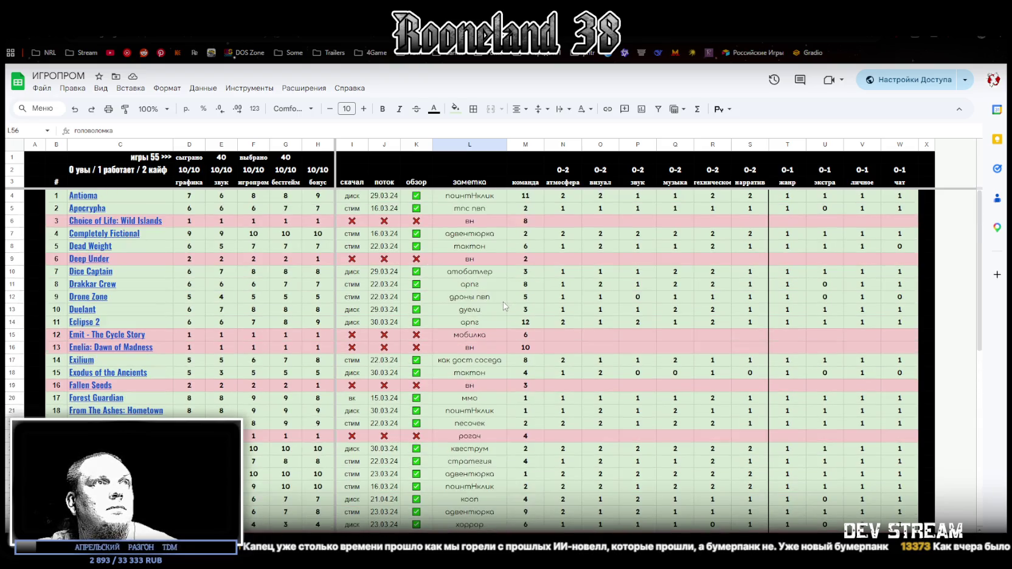
scroll(503, 308, "down", 5)
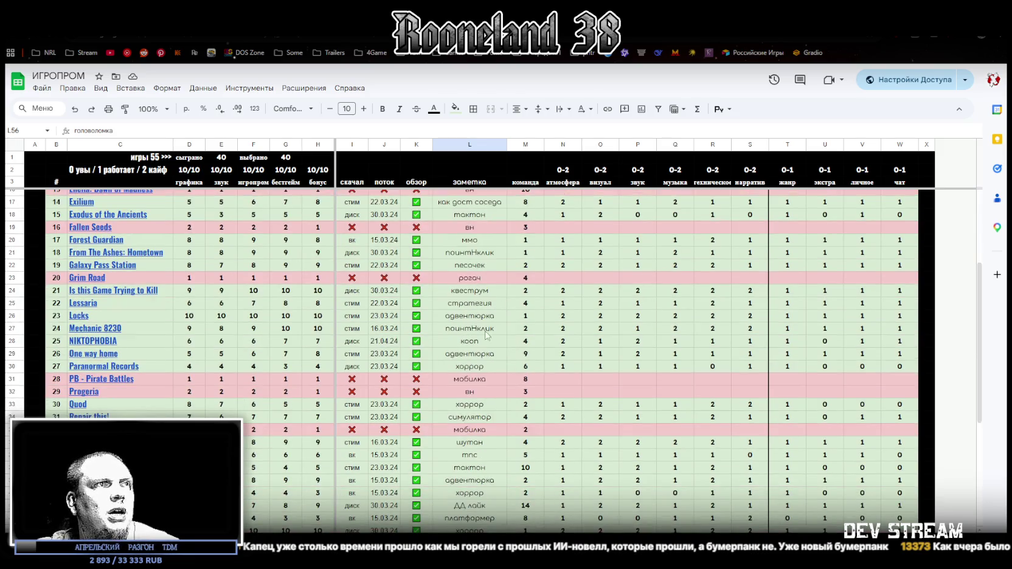
scroll(525, 413, "down", 2)
scroll(524, 414, "down", 4)
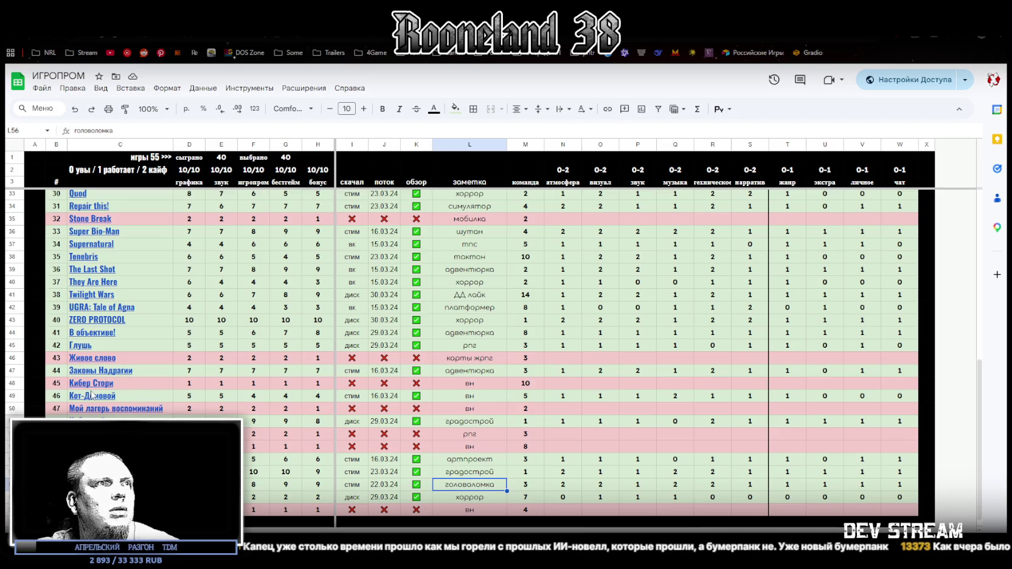
mouse_move(94, 396)
left_click(475, 460)
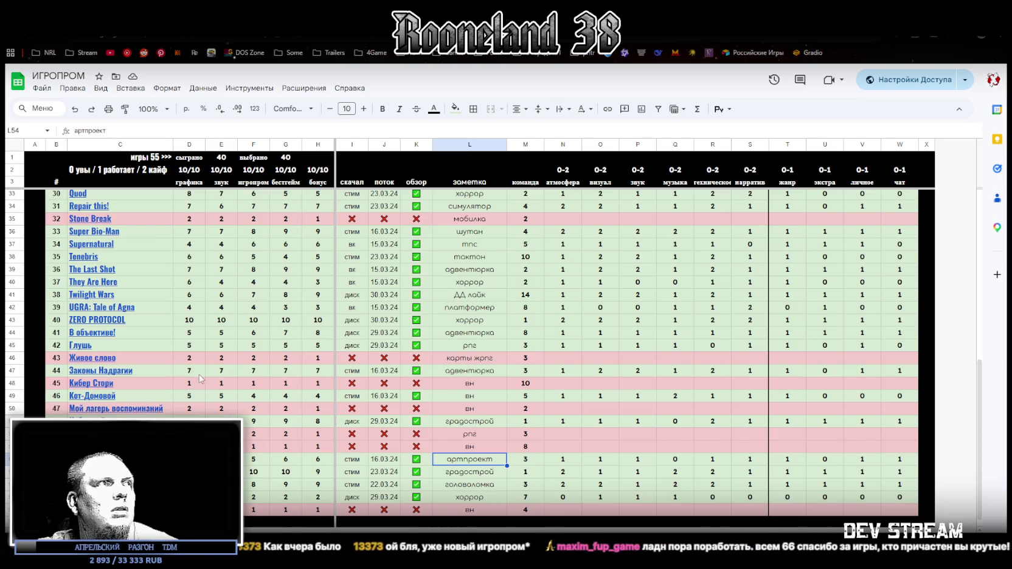
scroll(508, 392, "up", 2)
left_click(484, 424)
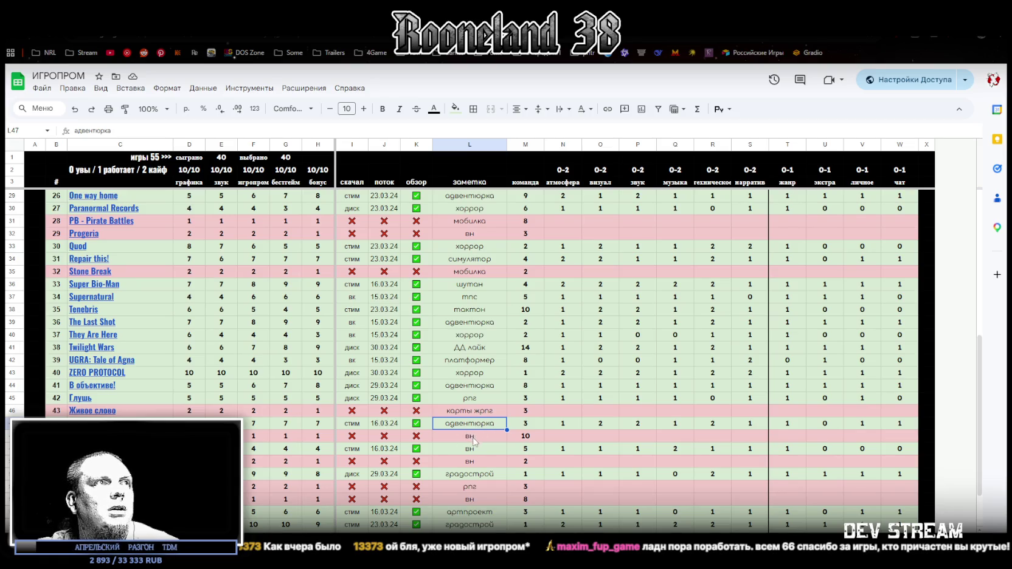
scroll(478, 435, "up", 8)
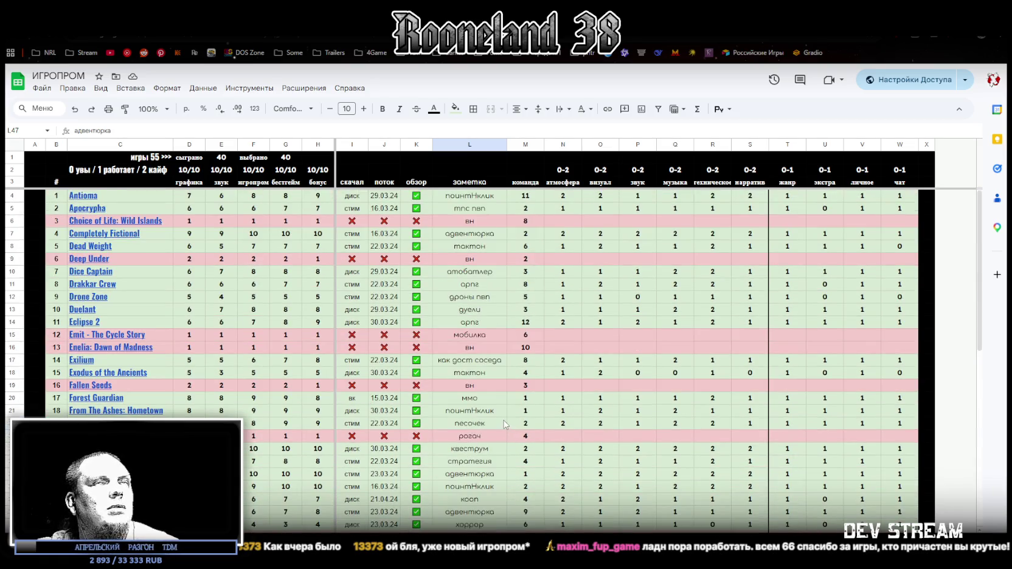
key("alt+Tab")
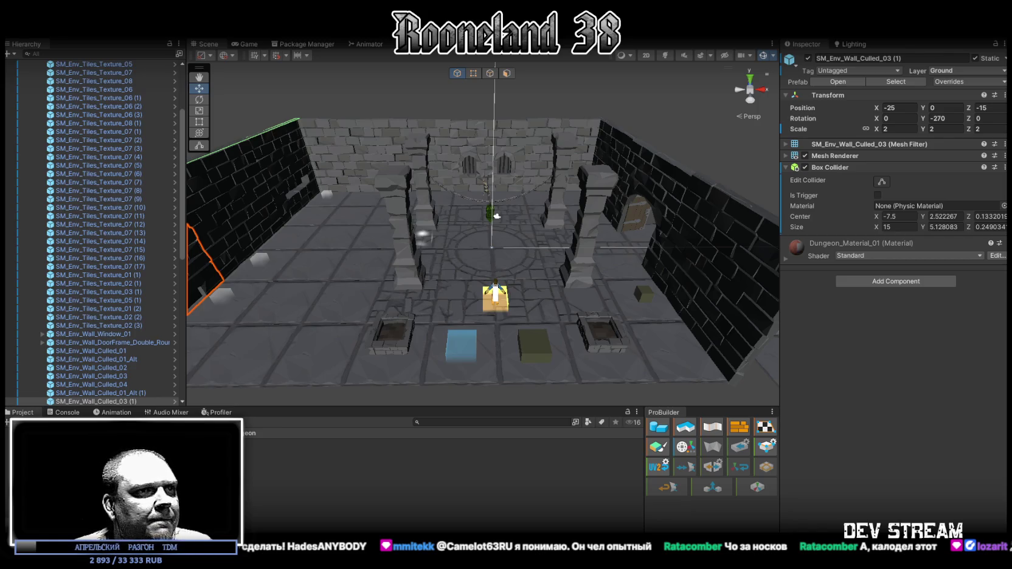
key("alt+Tab")
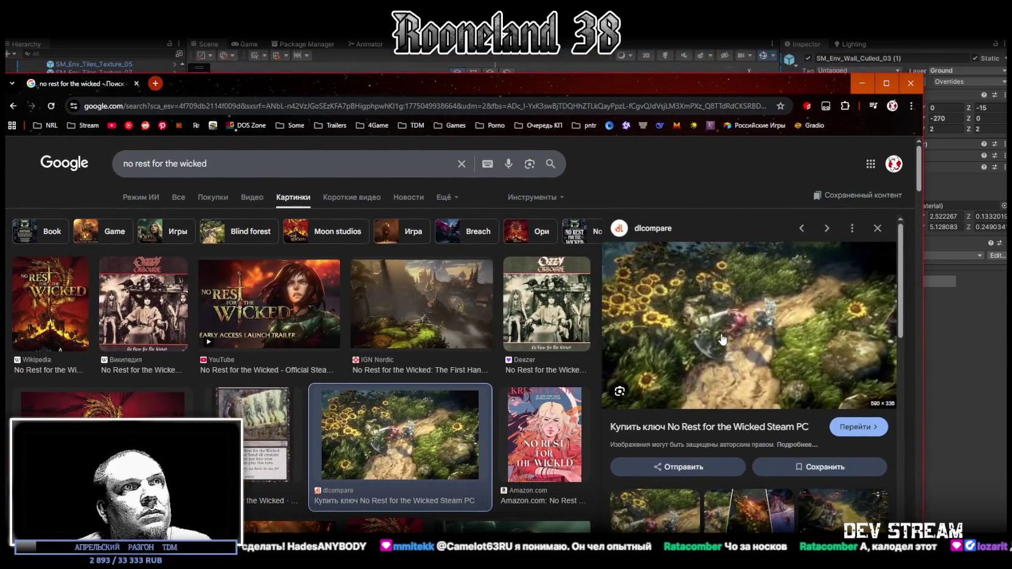
- Preview the Steam and Rock Paper Shotgun image results, then minimize Chrome
scroll(722, 339, "down", 2)
left_click_drag(575, 91, 617, 66)
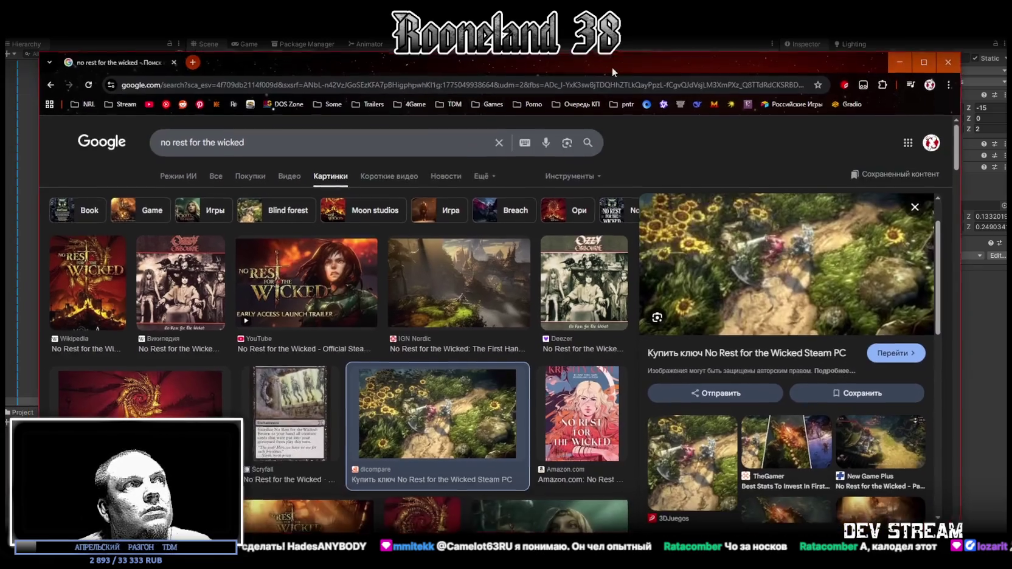
scroll(751, 275, "down", 1)
scroll(750, 276, "up", 3)
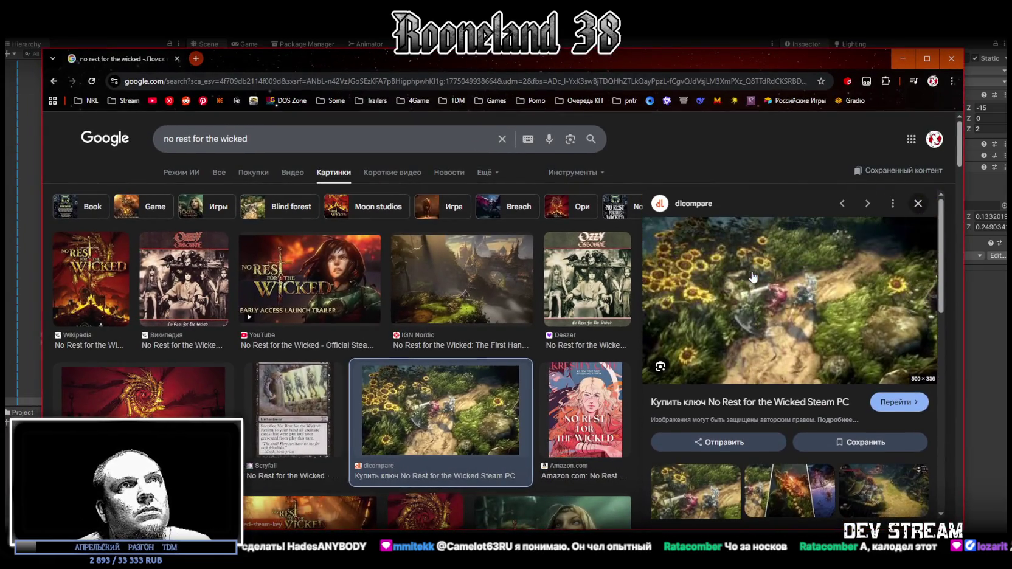
scroll(751, 275, "down", 4)
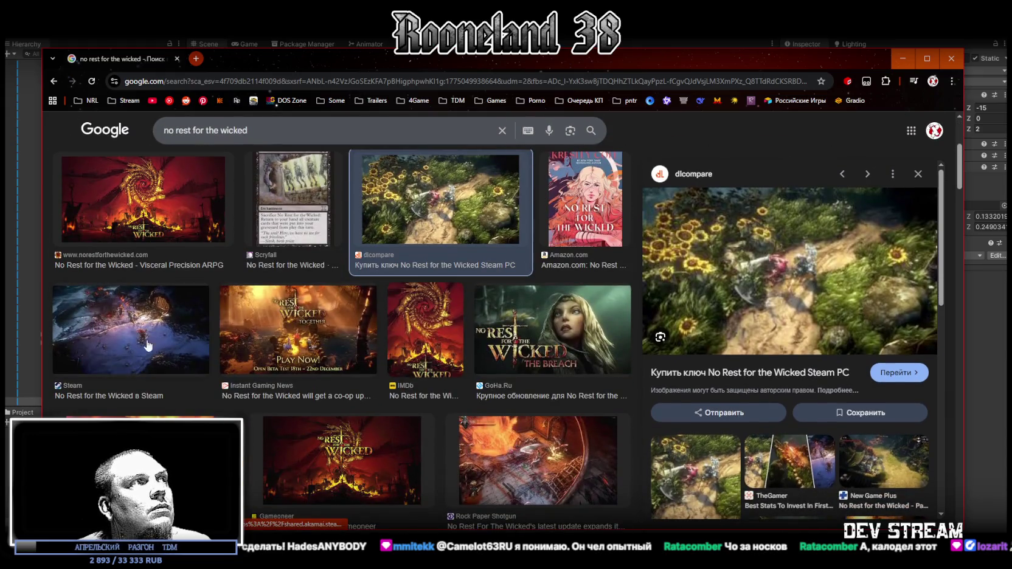
left_click(145, 347)
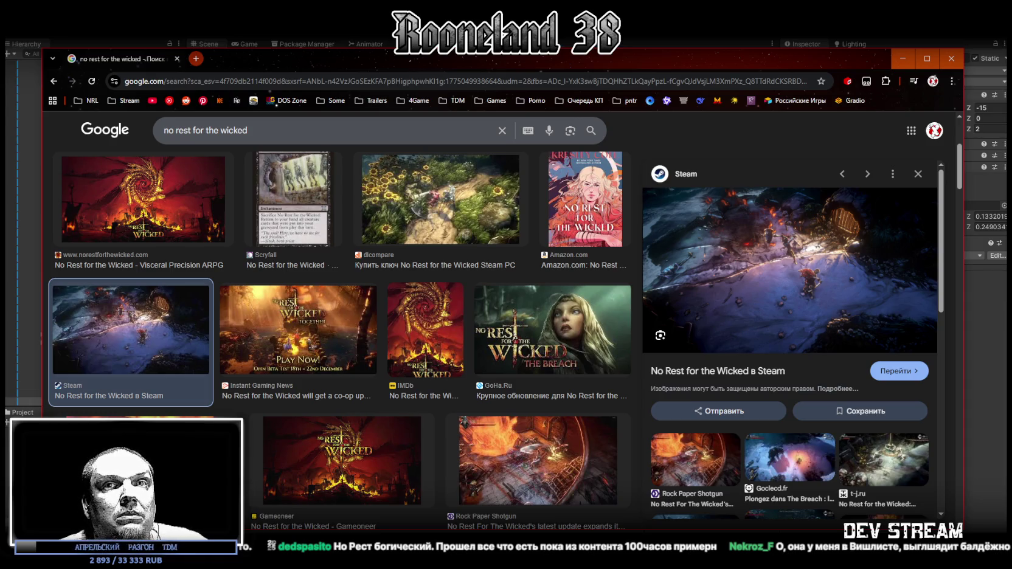
scroll(546, 317, "down", 2)
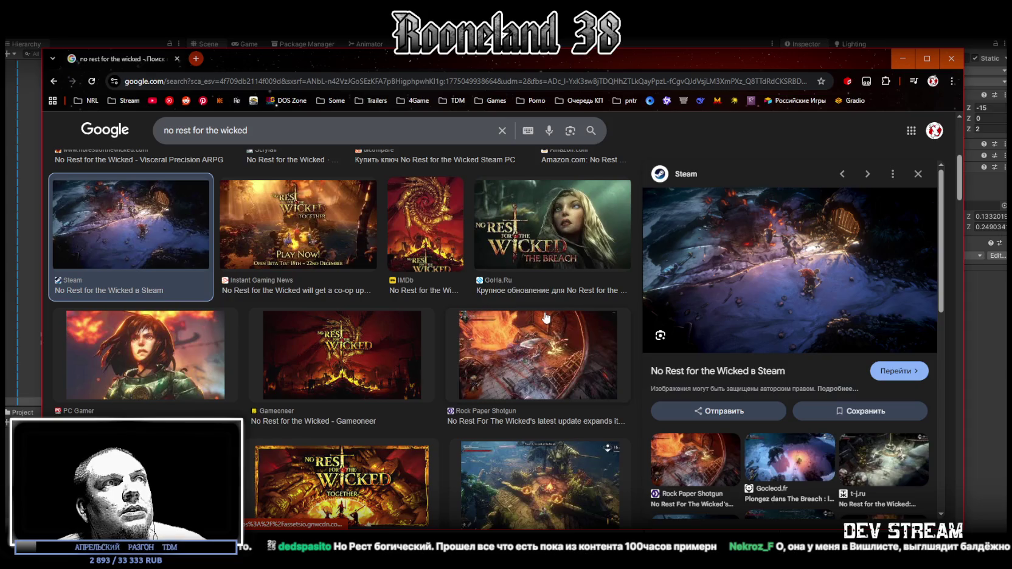
left_click(553, 354)
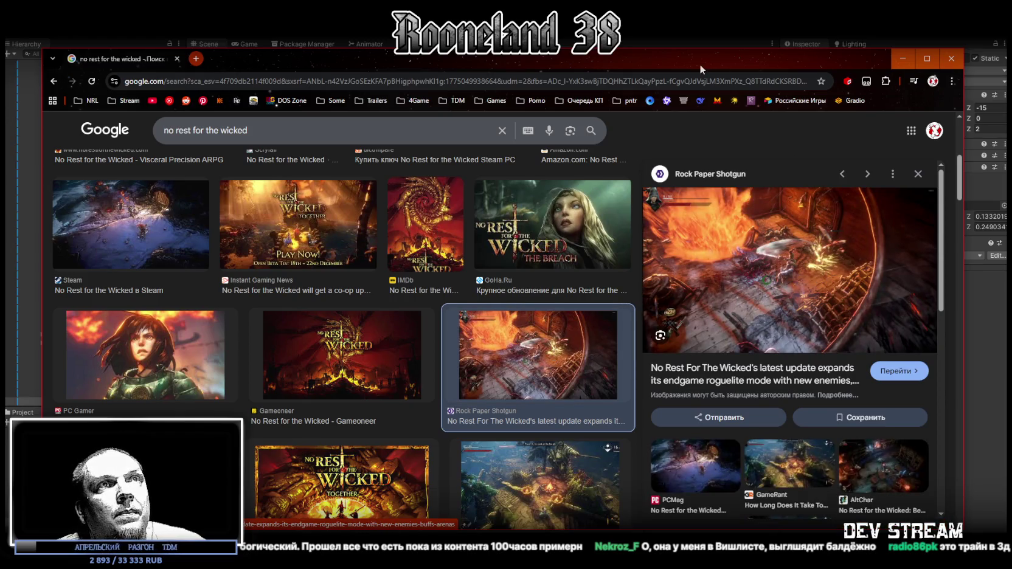
key("super+Down")
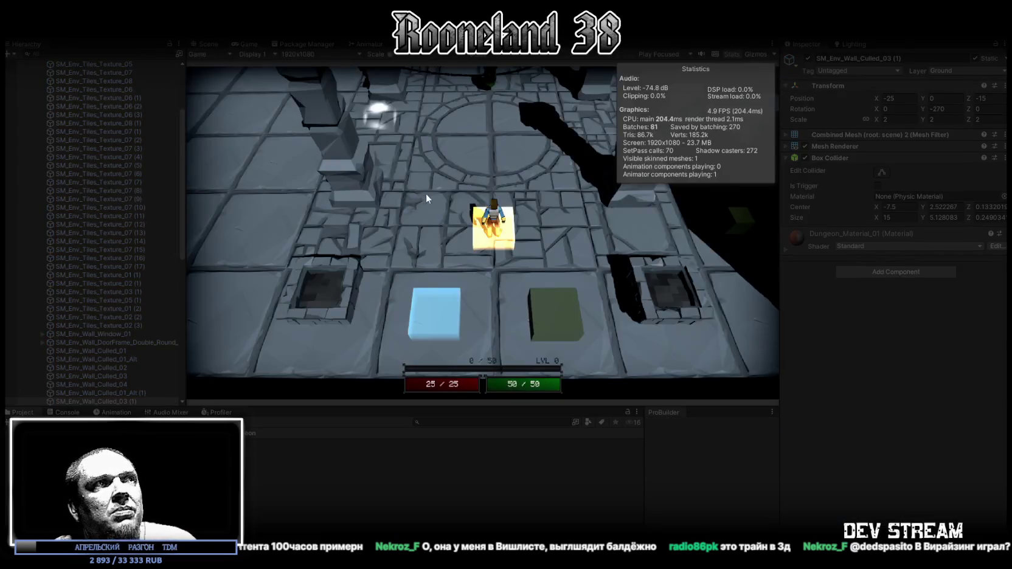
- Select RPG_Camera and raise its RPG Camera script's Camera Height from 14 to 16.62
left_click(28, 96)
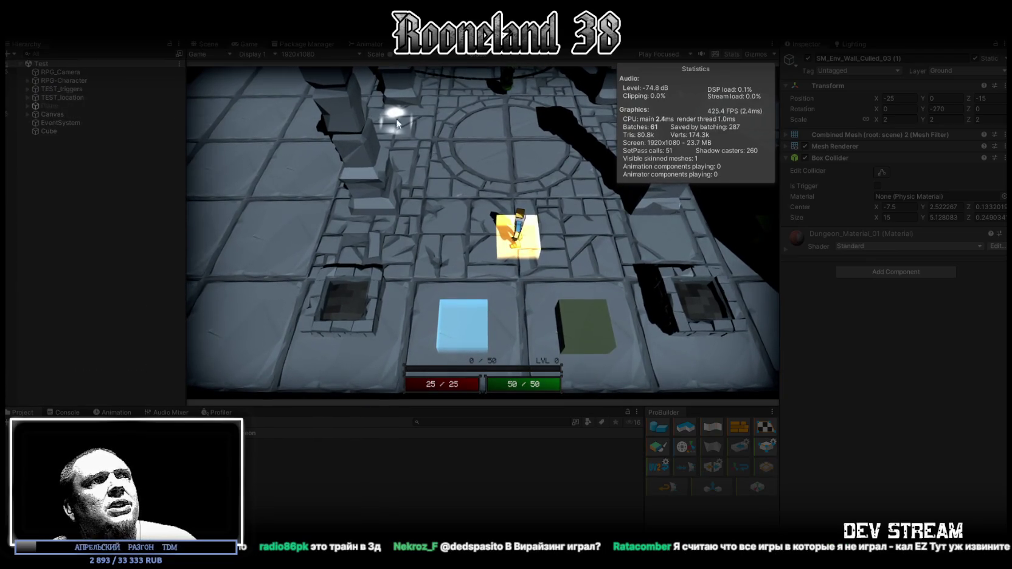
left_click(82, 81)
left_click(76, 72)
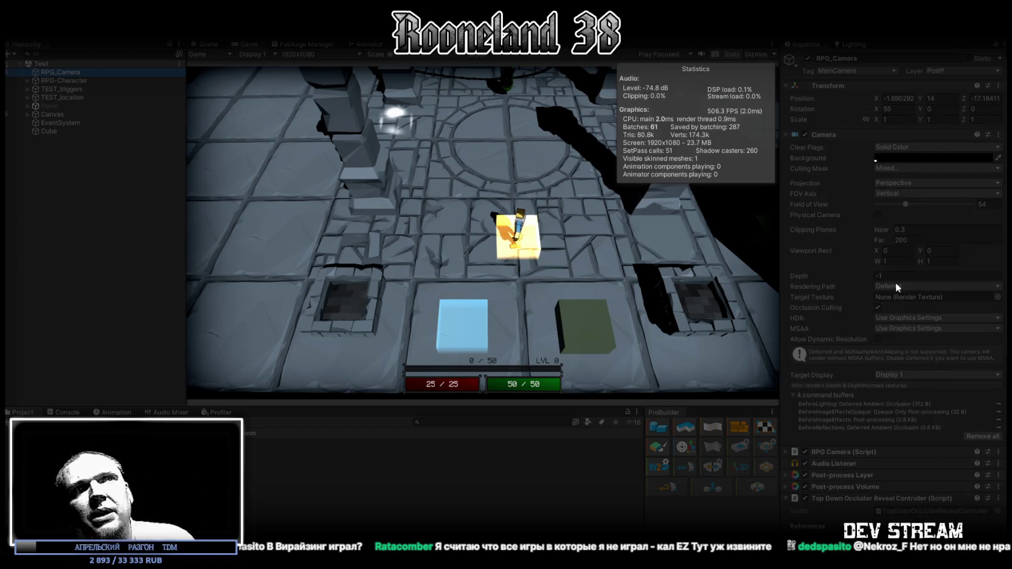
scroll(895, 374, "down", 5)
left_click(788, 310)
mouse_move(862, 371)
left_mouse_down()
mouse_move(921, 366)
mouse_move(934, 382)
mouse_move(875, 381)
mouse_move(923, 382)
left_mouse_up()
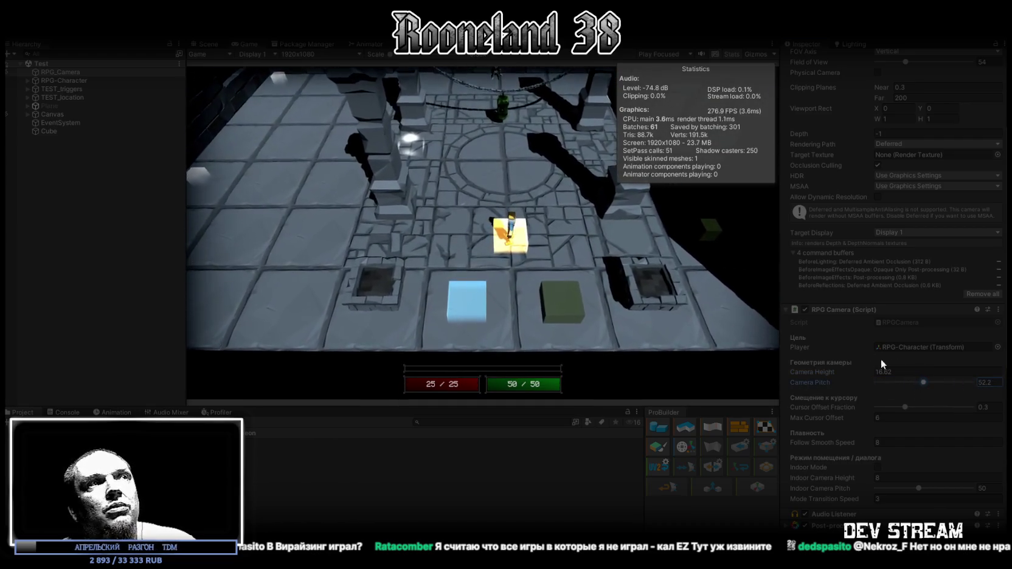
- Click-walk the character through the dungeon rooms, then maximize the Game view
left_click(493, 176)
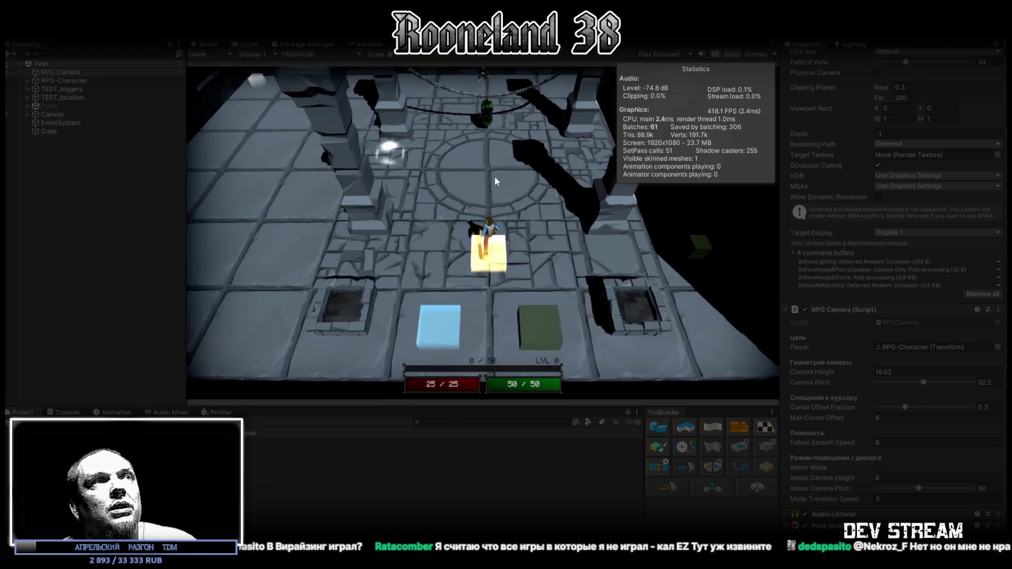
left_click(382, 205)
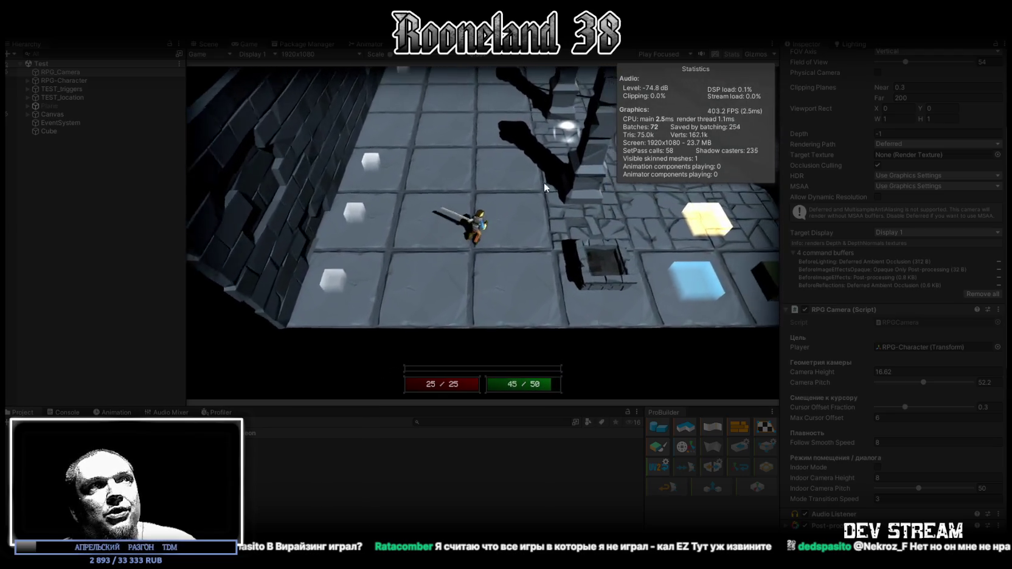
left_click(544, 182)
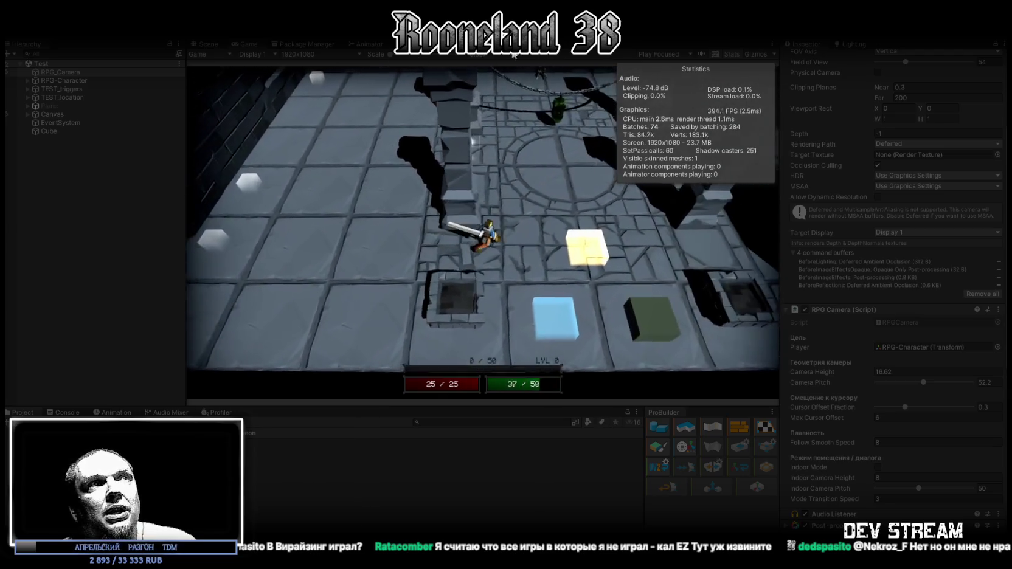
left_click(382, 177)
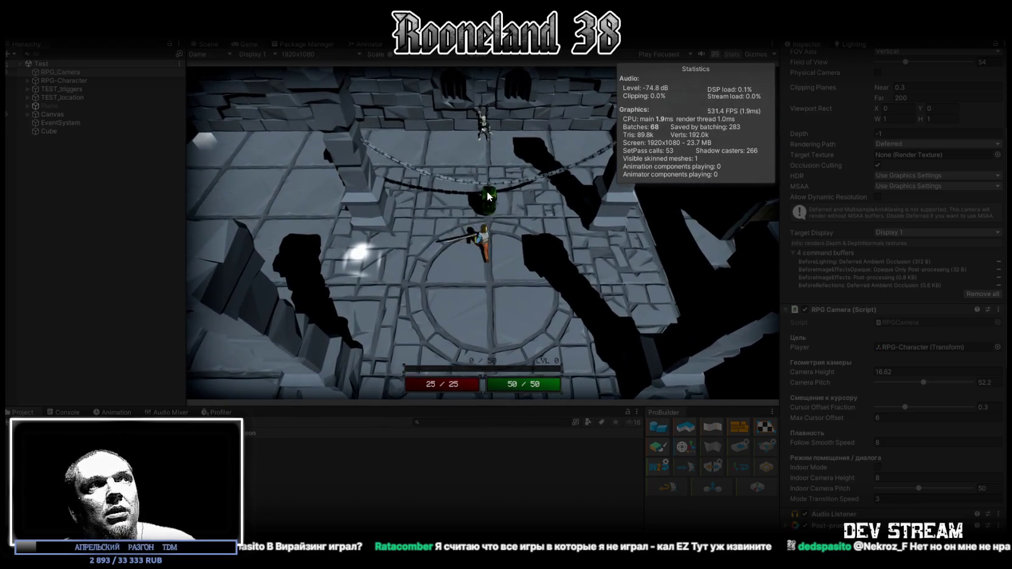
double_click(255, 45)
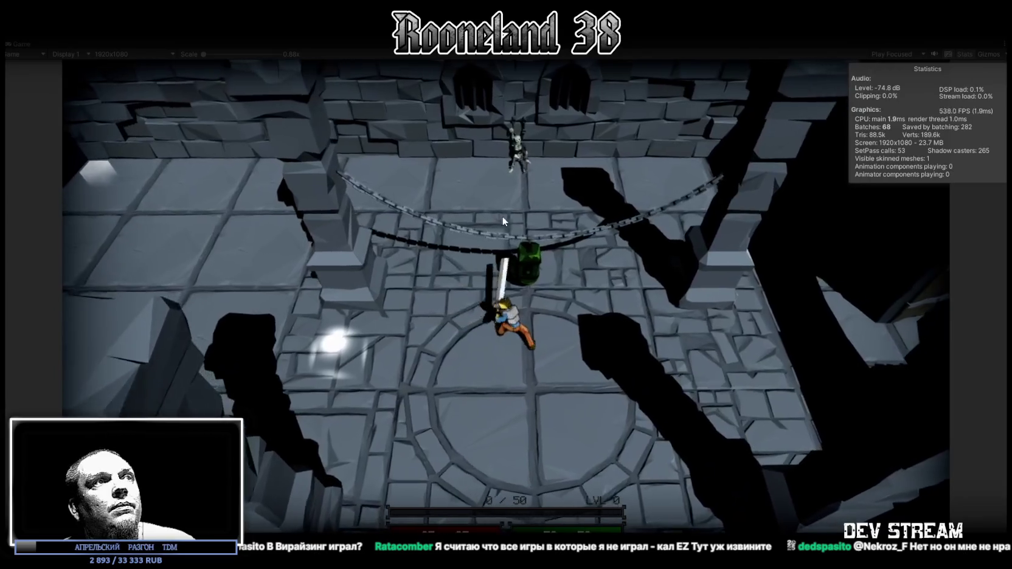
- Swing the sword and walk the character down and right through the doorway onto the circular tile
left_click(514, 217)
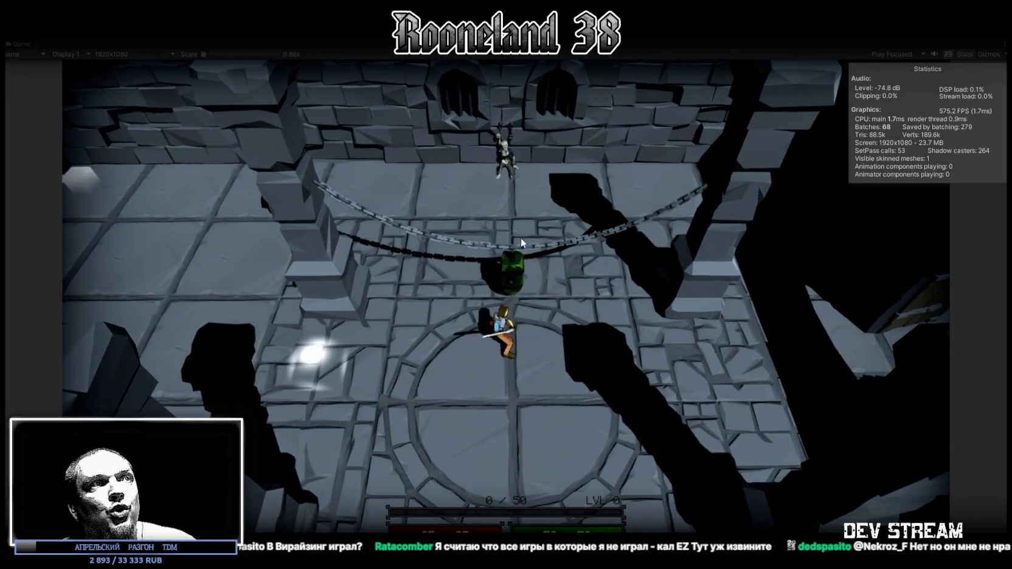
key("s")
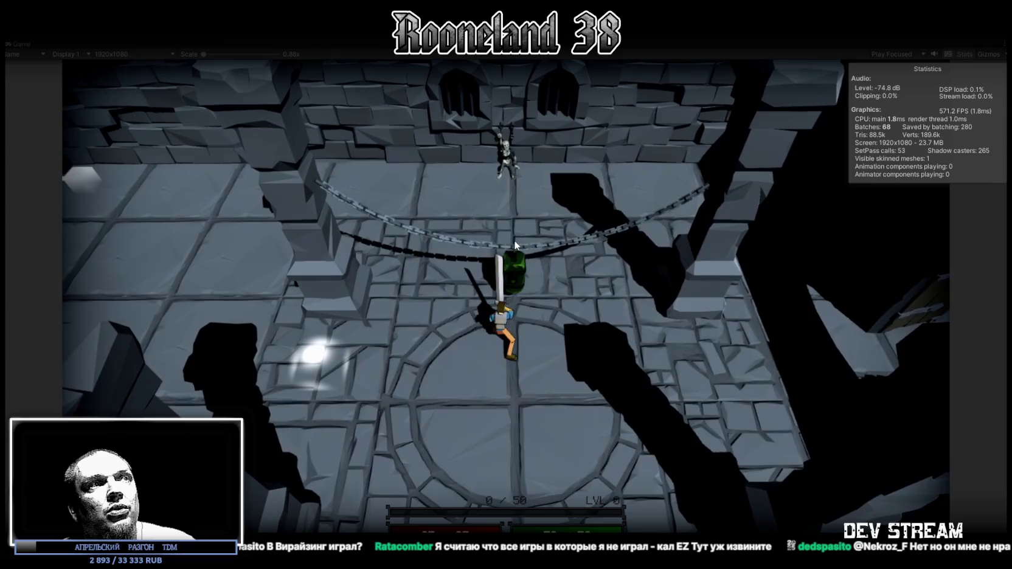
key("s")
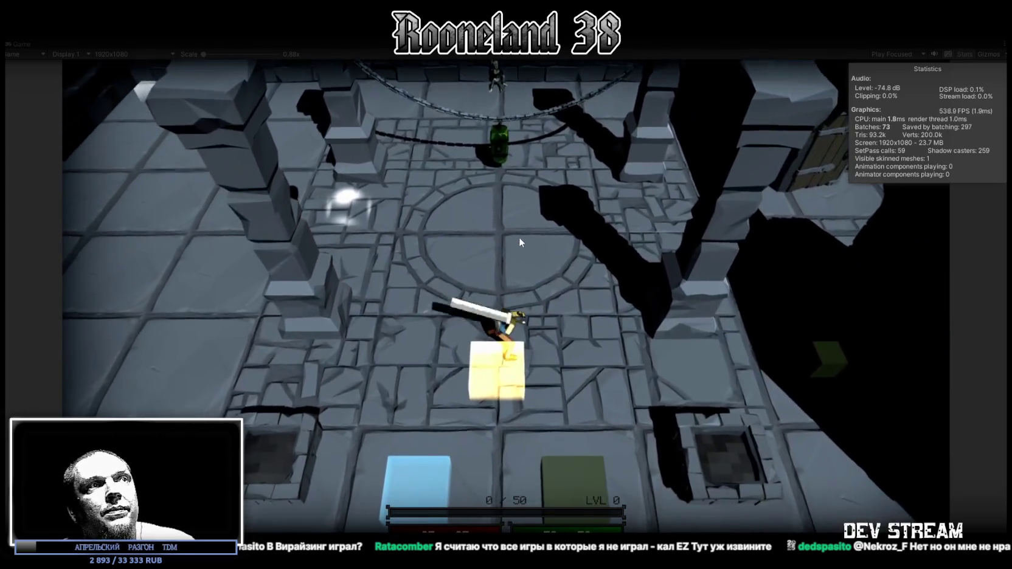
key("d")
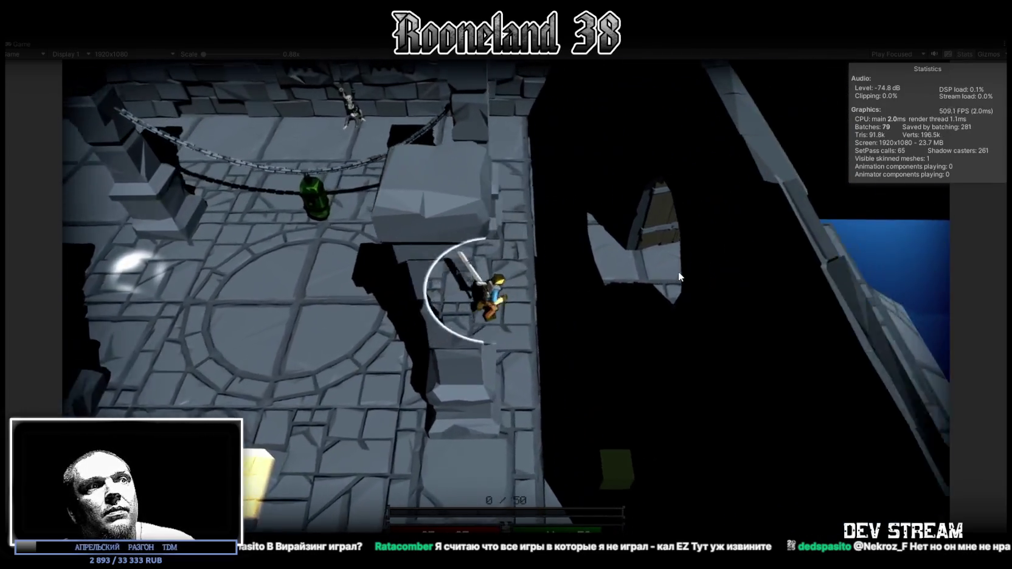
key("d")
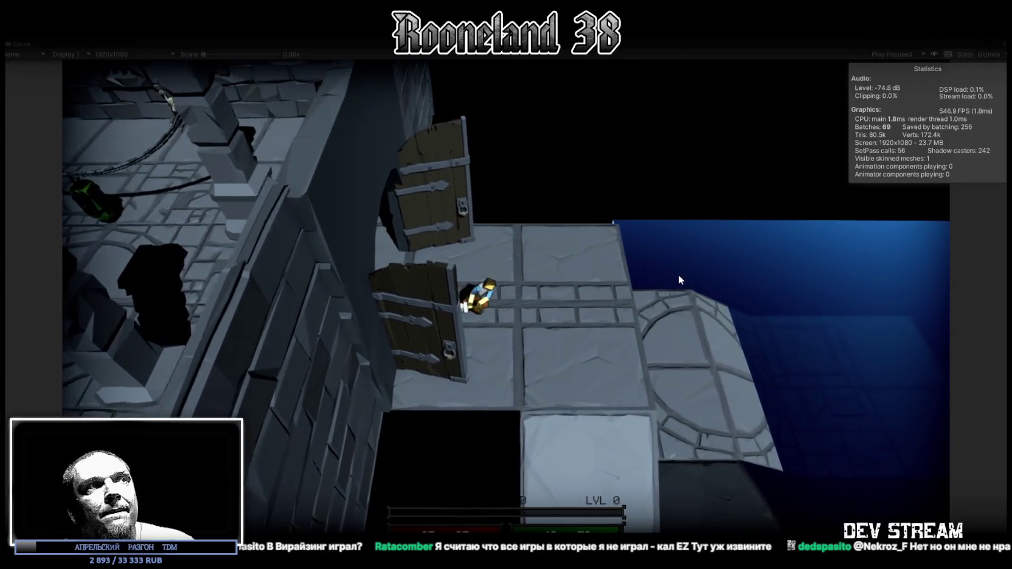
key("s")
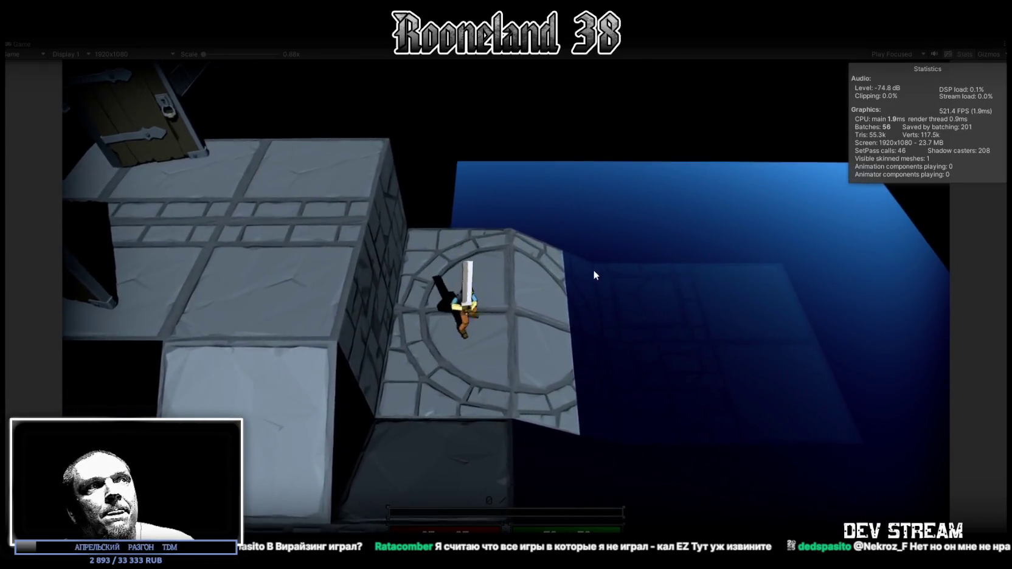
- Pace the character between the wooden doors and the circular tile, then switch to Steam
key("w")
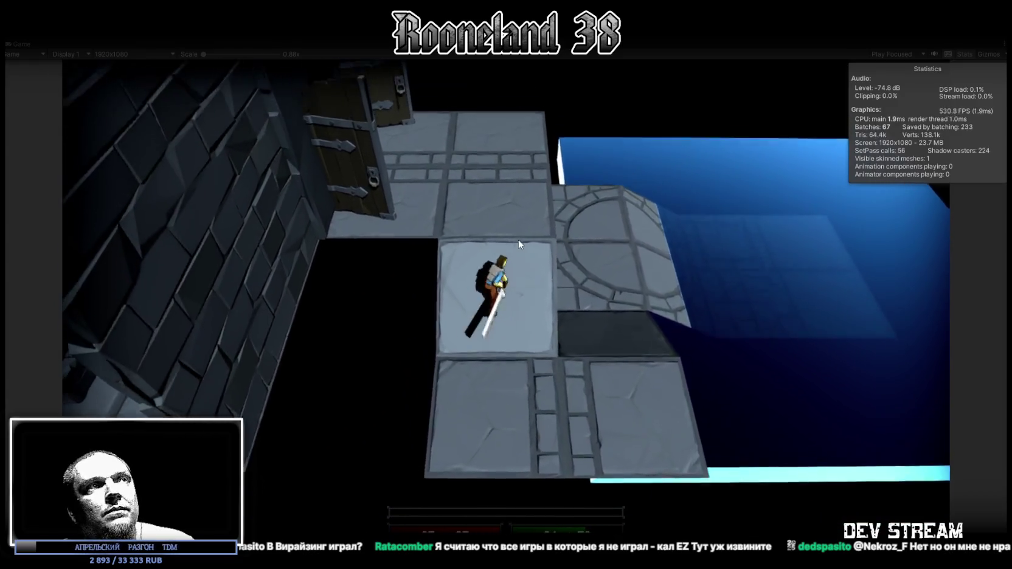
key("s")
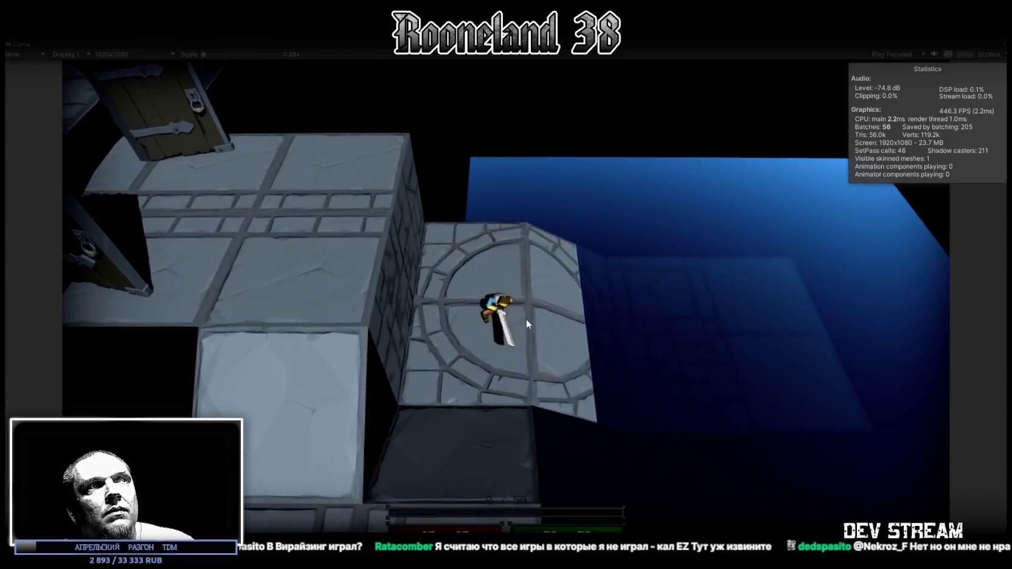
key("w")
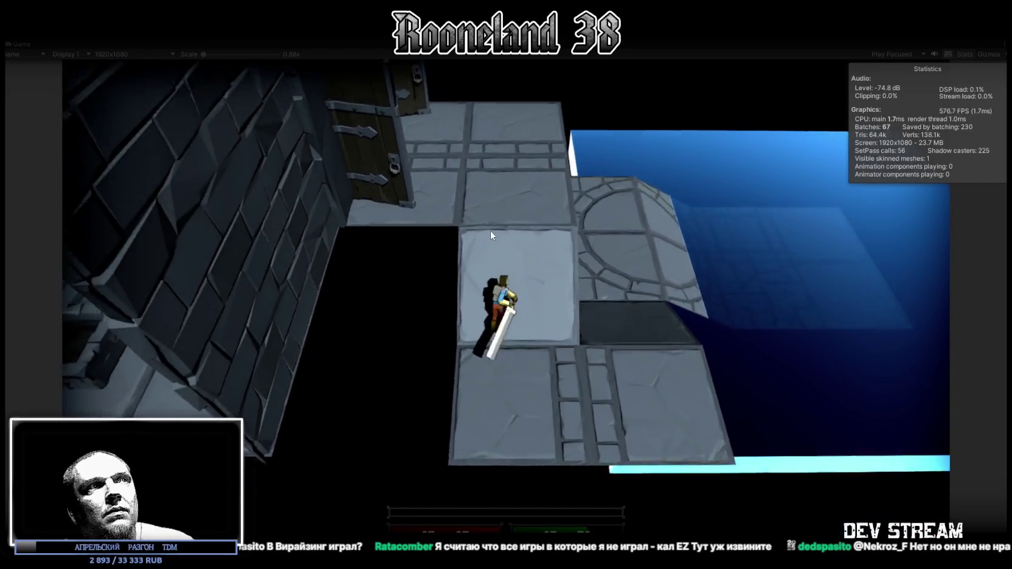
key("s")
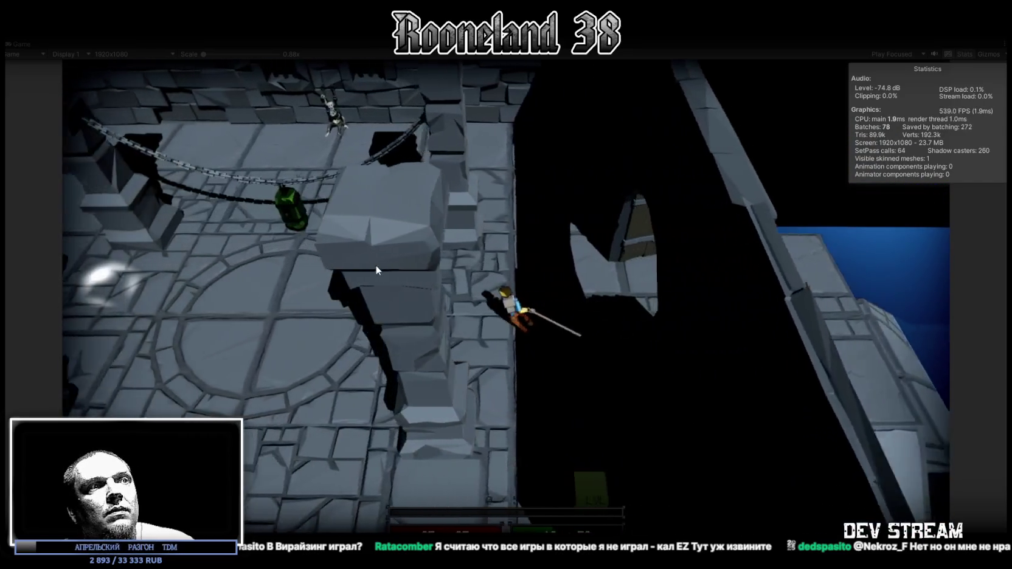
key("w")
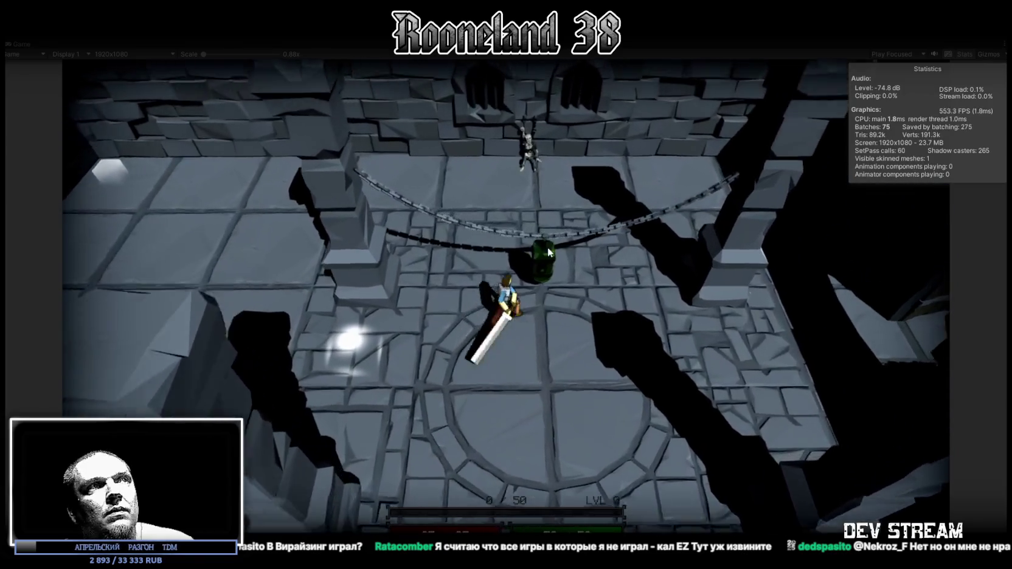
key("s")
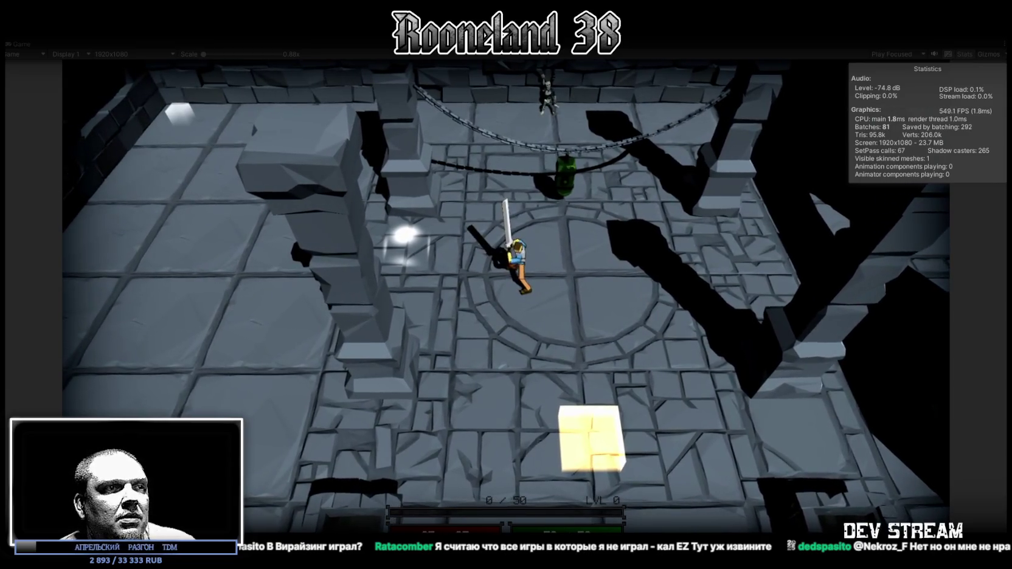
key("alt+Tab")
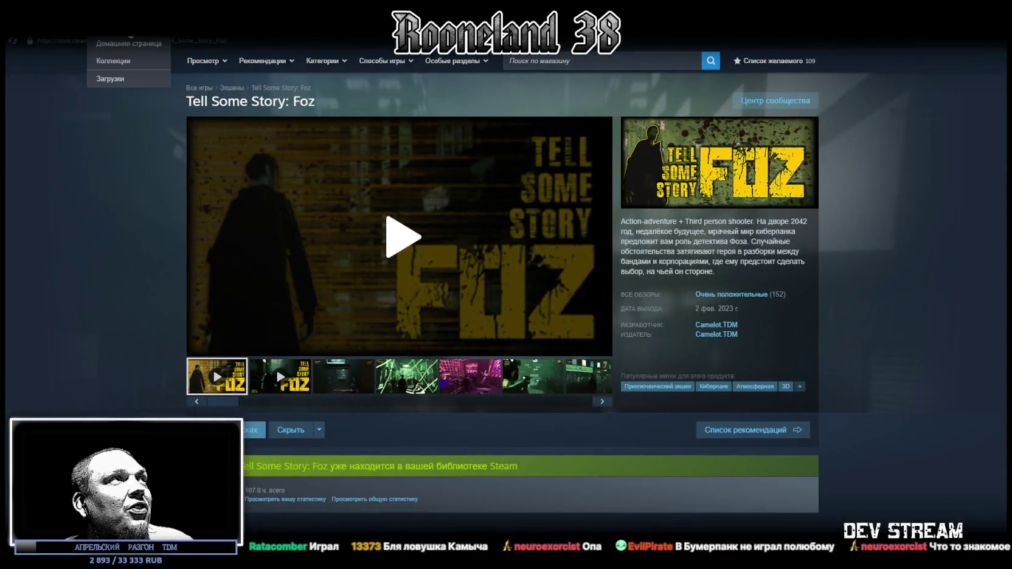
- Open BoomerPunk's Steam store page through the library list
left_click(129, 35)
left_click(47, 156)
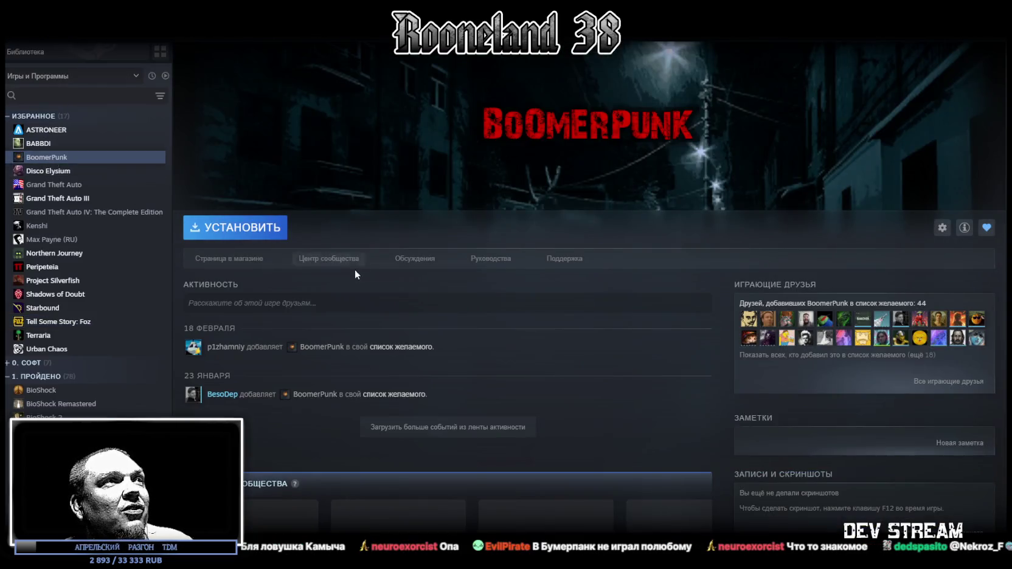
left_click(256, 262)
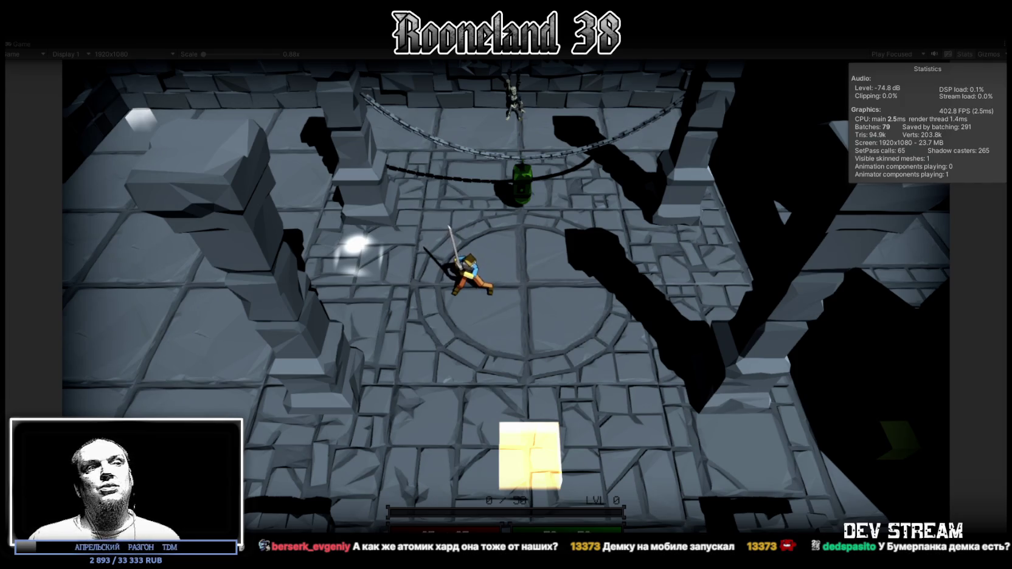
- Step the character once more, then open the BoomerPunk 'Демо Версия' link on the Twitch channel
key("a")
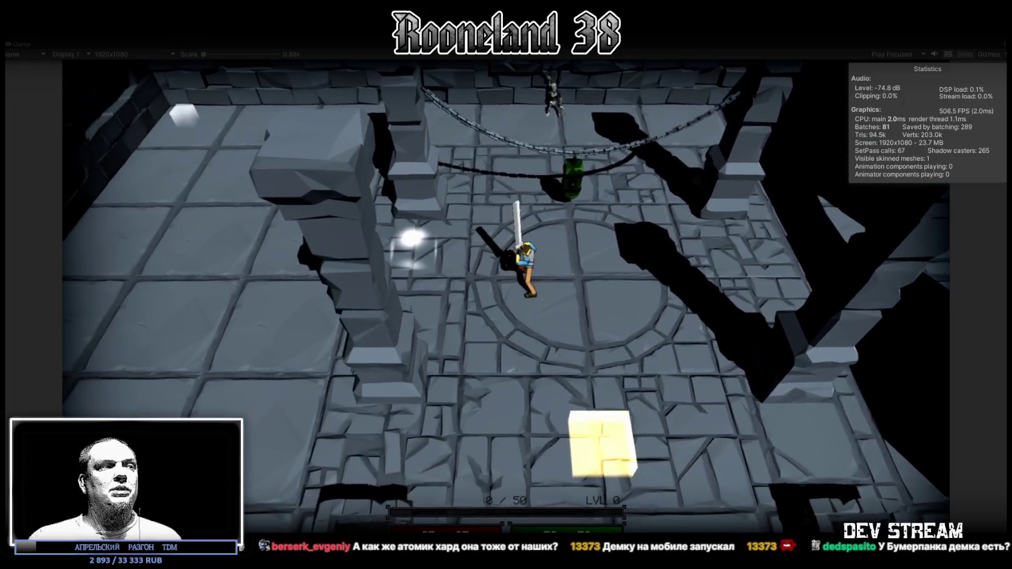
key("alt+Tab")
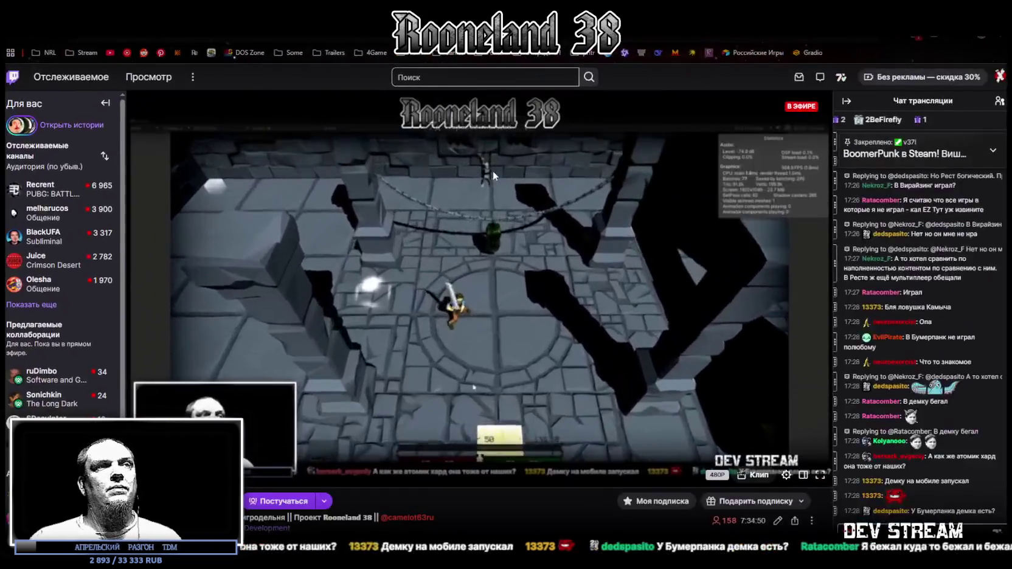
scroll(563, 299, "down", 9)
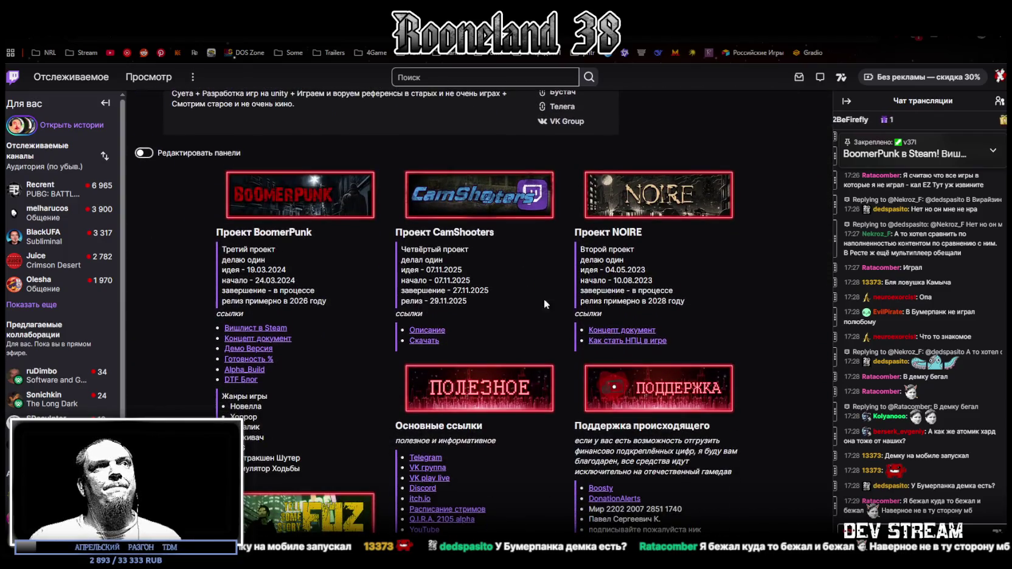
scroll(376, 321, "up", 3)
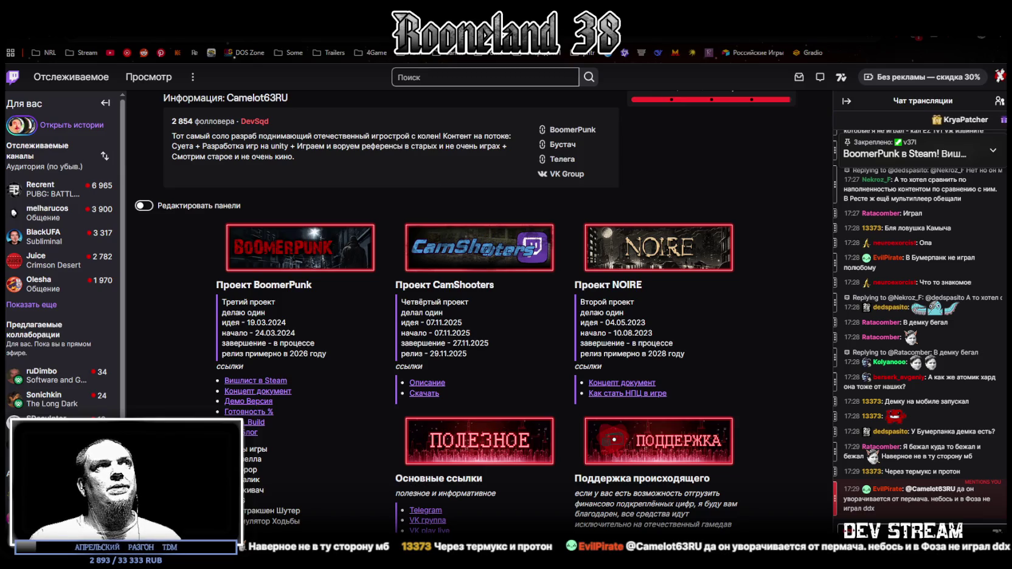
left_click(250, 401)
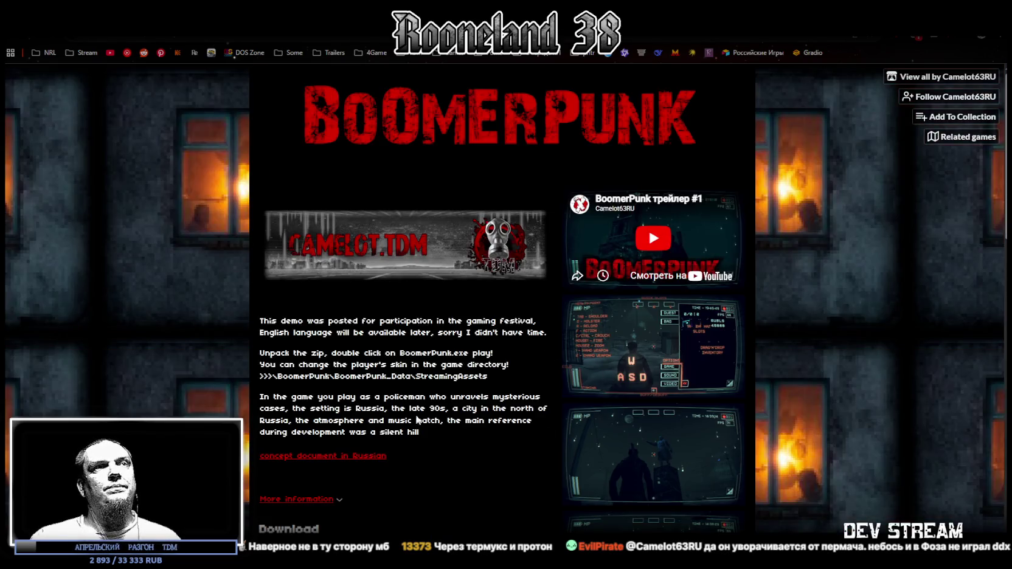
- Scroll the BoomerPunk itch.io demo page down to its Download section
scroll(510, 392, "down", 1)
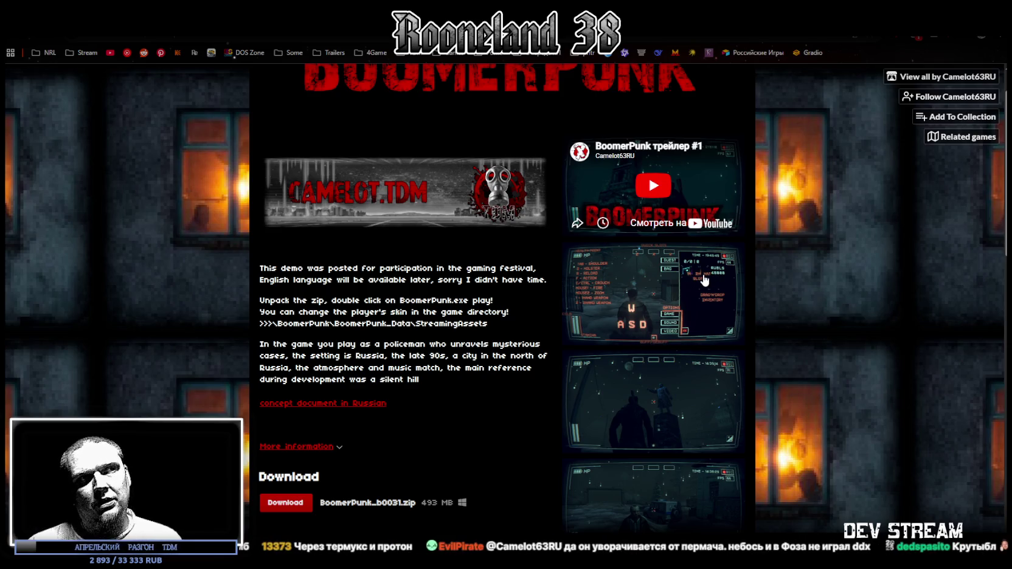
scroll(621, 445, "down", 3)
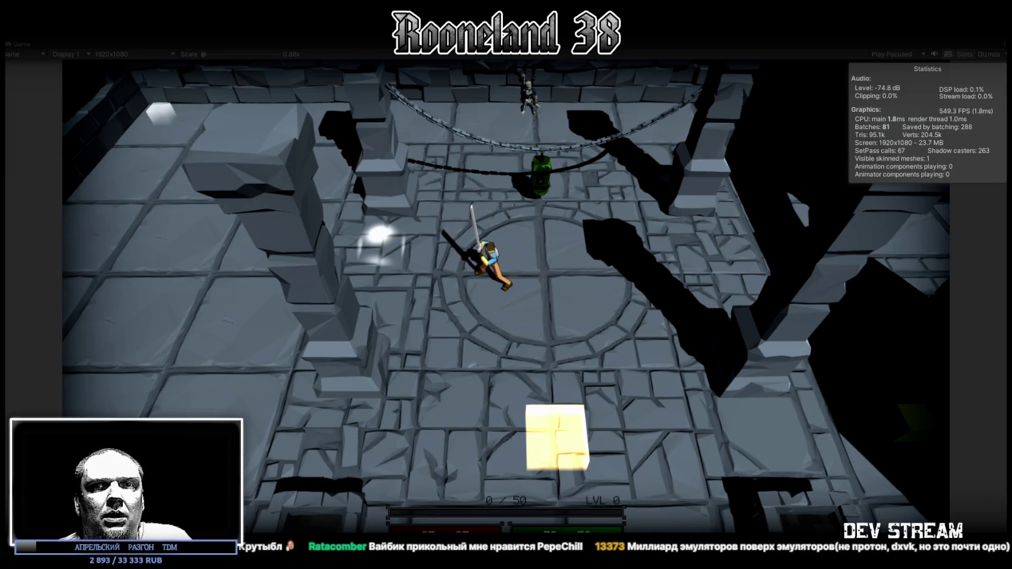
- Run the sword-wielding character back and forth across the circular dungeon floor
key("s")
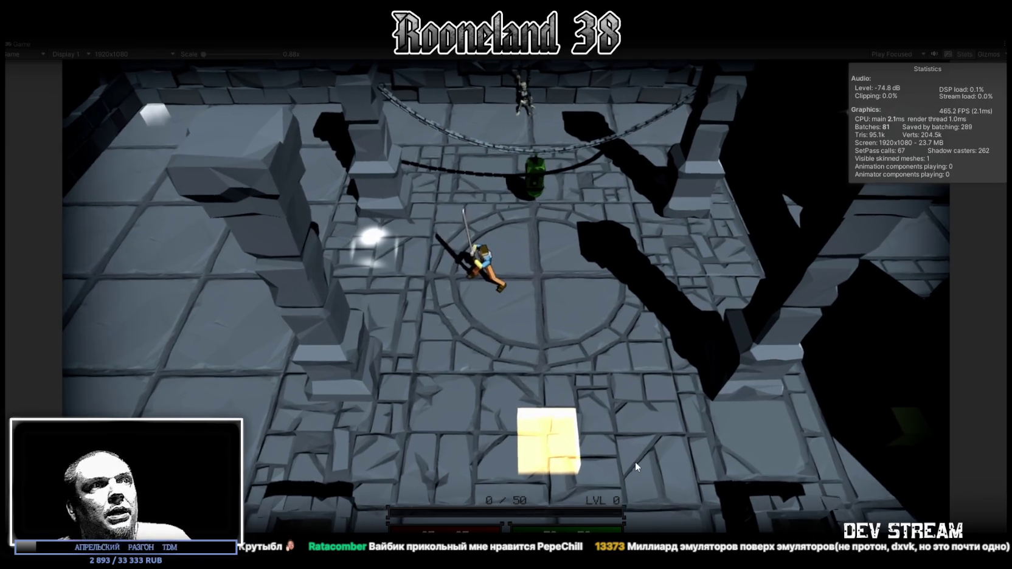
key("w")
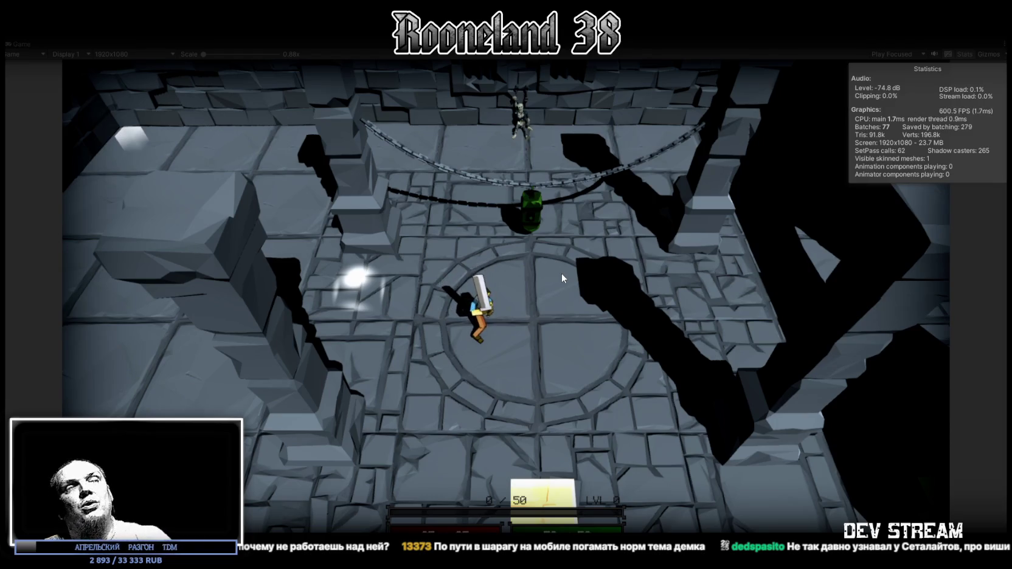
- Run the character down and back up the dungeon floor, then exit play mode with Ctrl+P
key("s")
key("w")
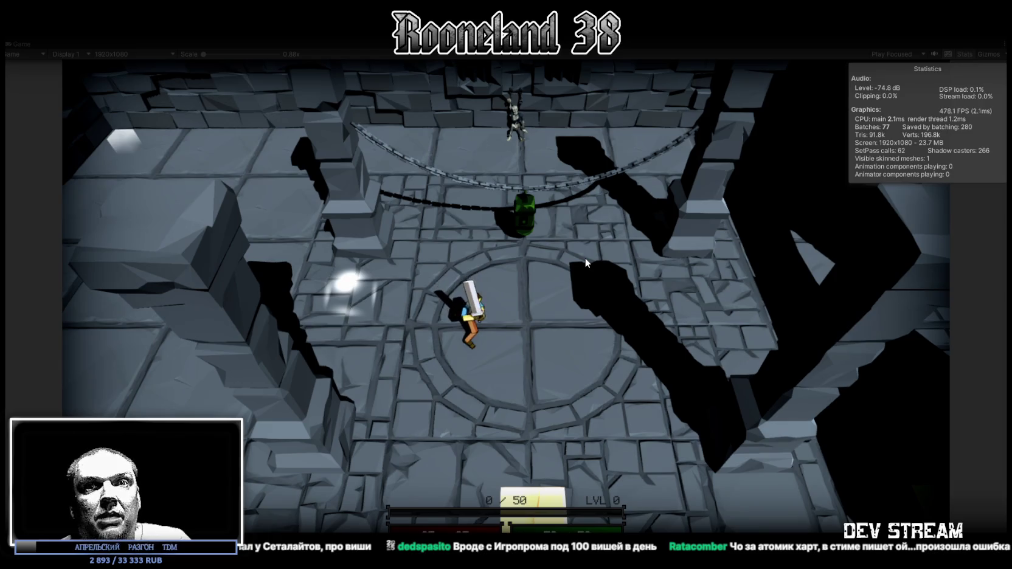
key("w")
key("w")
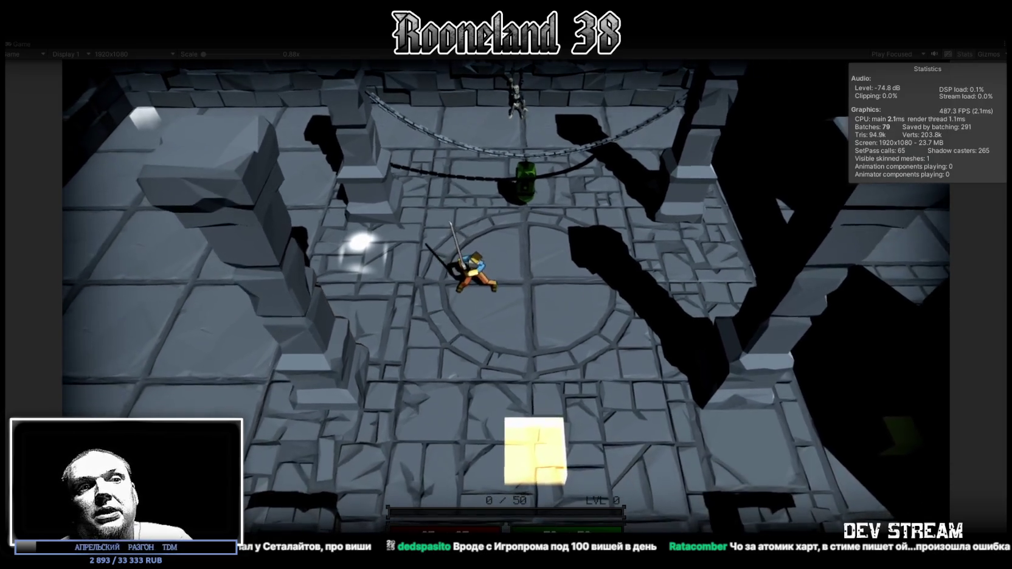
key("w")
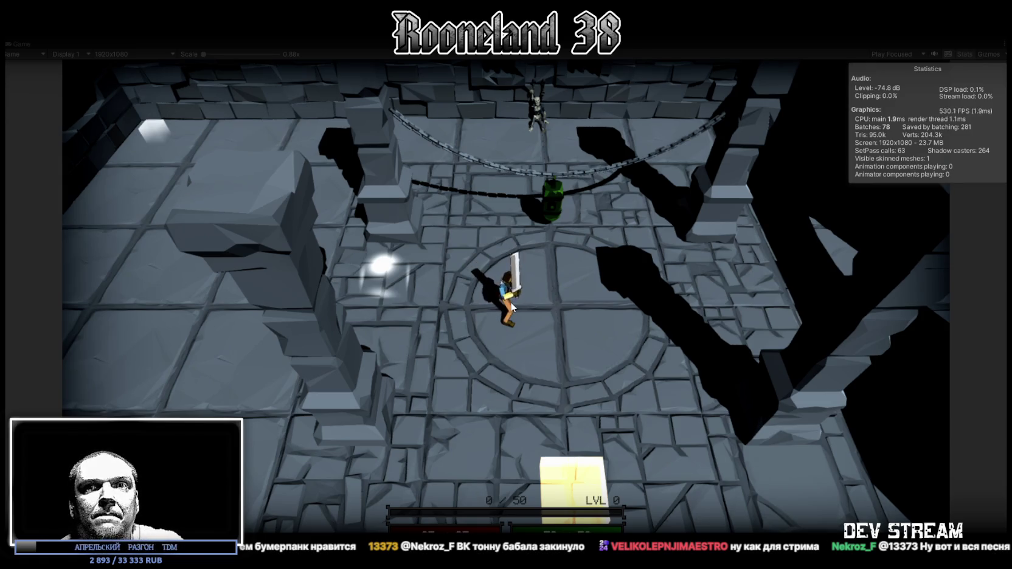
key("ctrl+p")
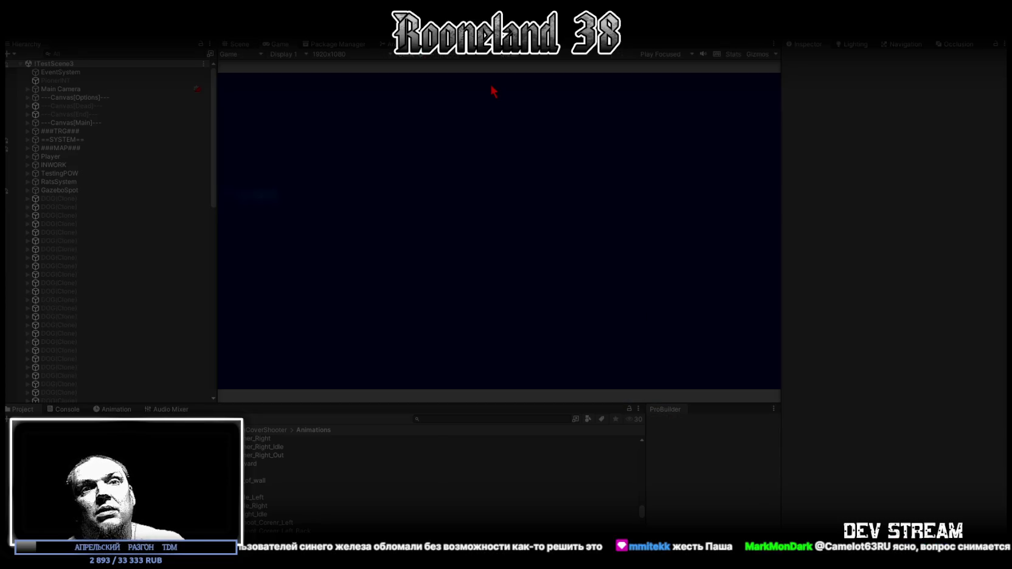
- Maximize the Game view, walk toward the parked car and open the journal's inventory grid
double_click(283, 44)
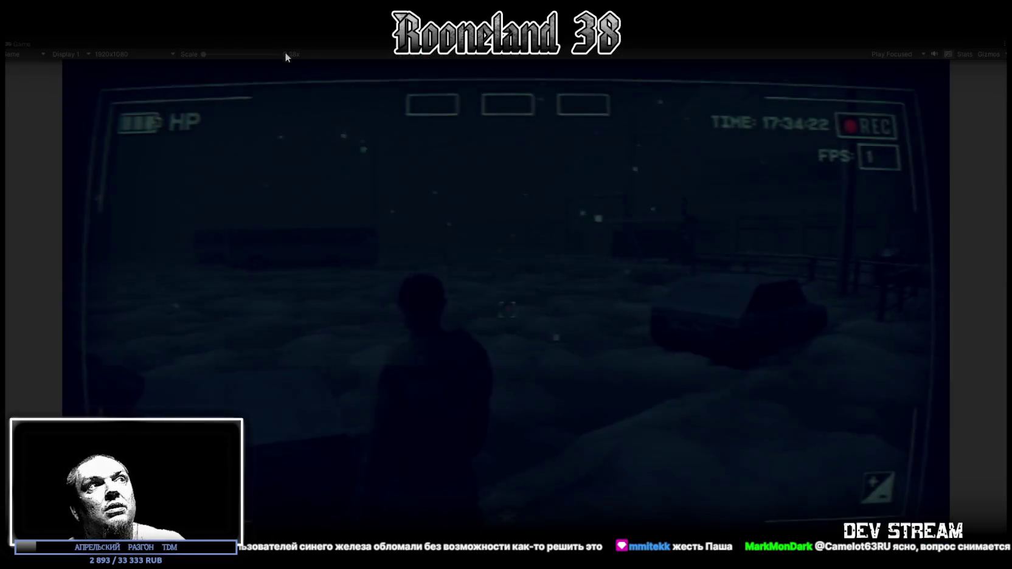
key("w")
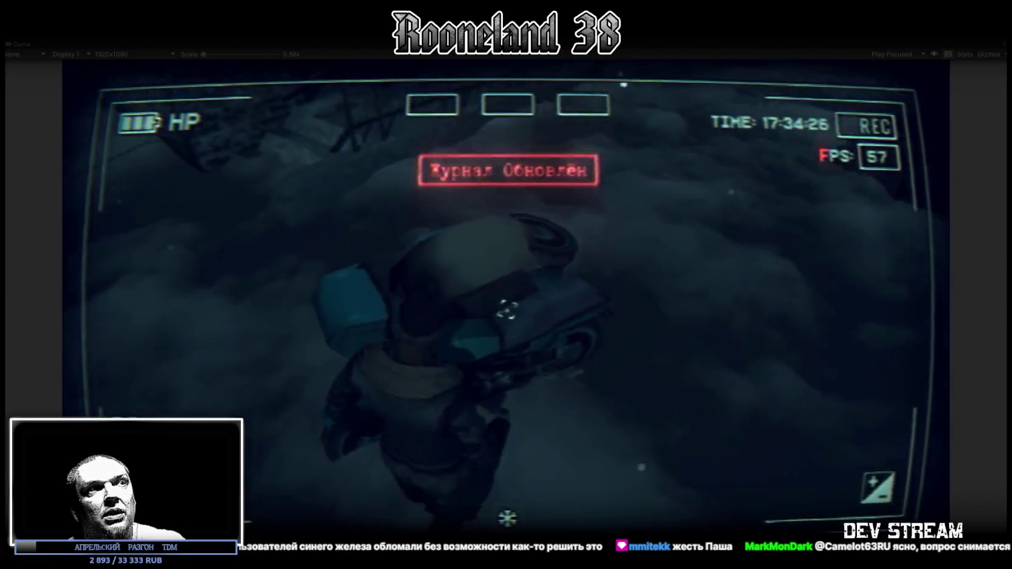
key("j")
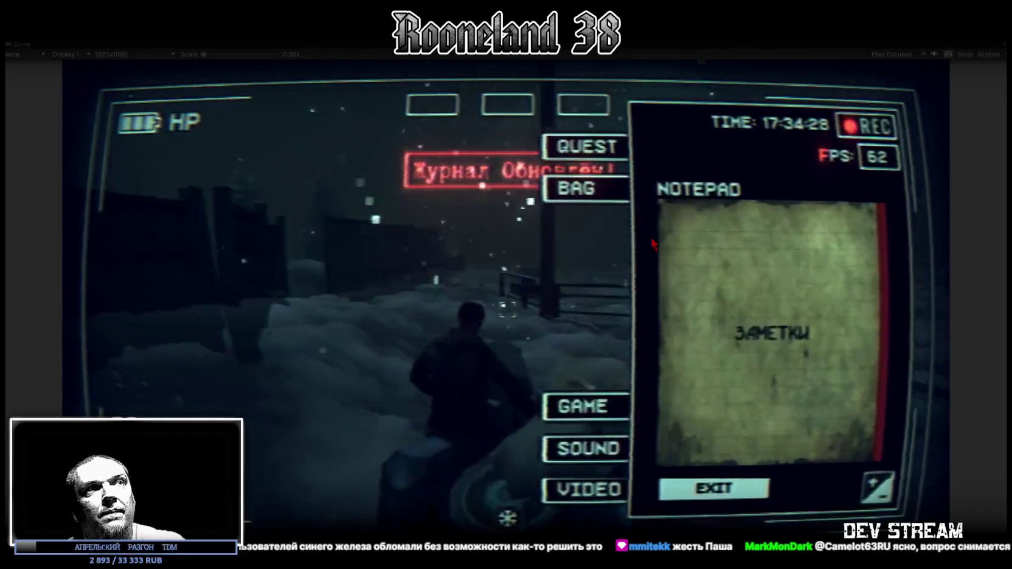
left_click(576, 189)
- Equip the keys, ushanka hat, tablet, flashlight and rifle into the HUD and top slots
left_click(844, 367)
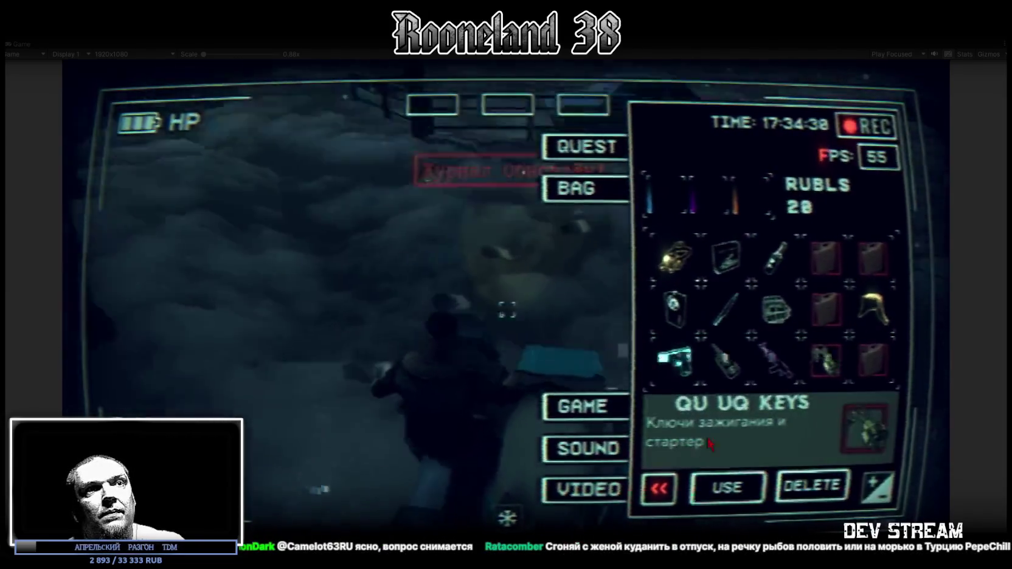
left_click_drag(828, 362, 749, 198)
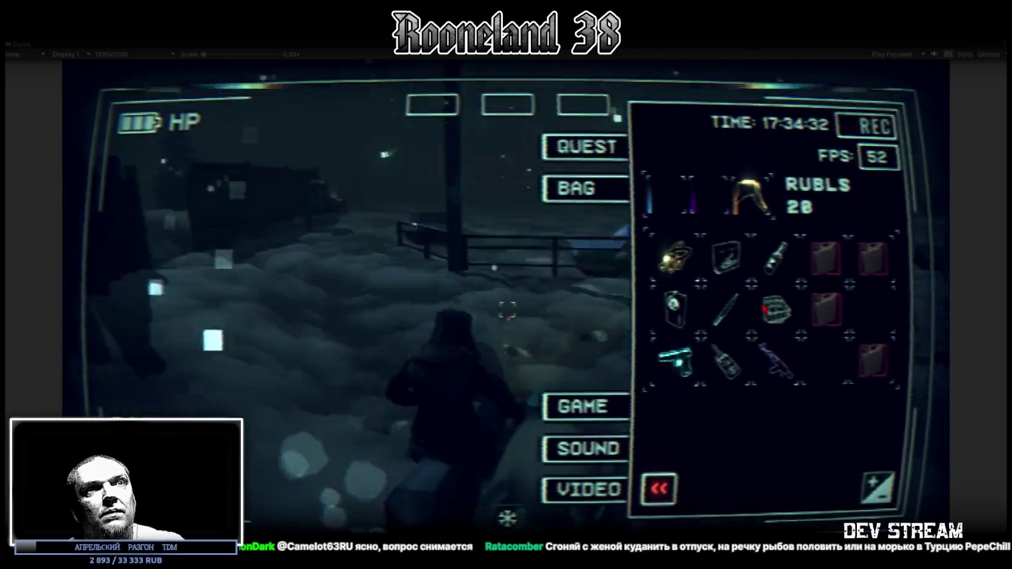
left_click_drag(873, 307, 747, 194)
left_click_drag(718, 250, 518, 146)
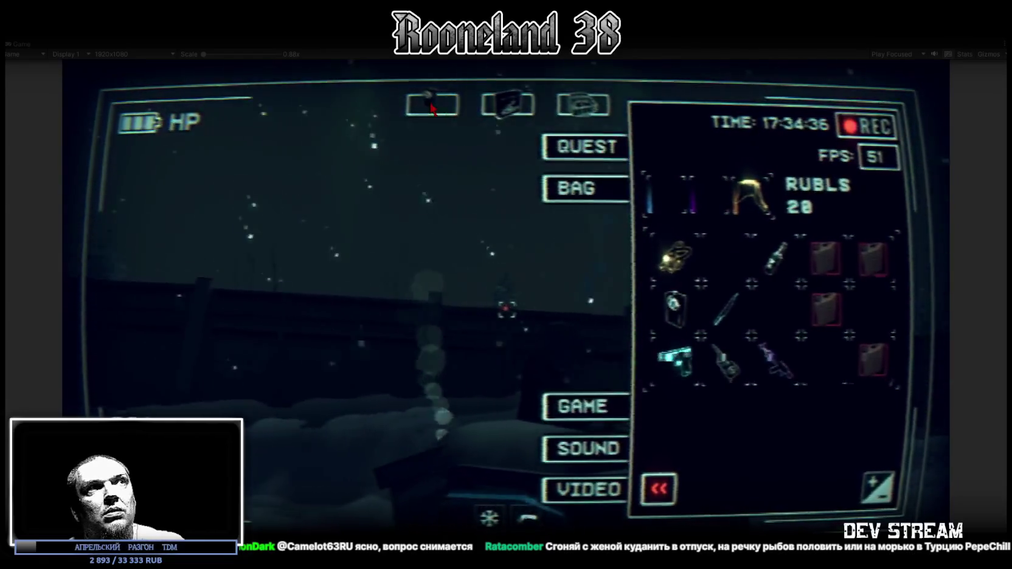
left_click_drag(674, 309, 432, 104)
left_click_drag(709, 209, 706, 201)
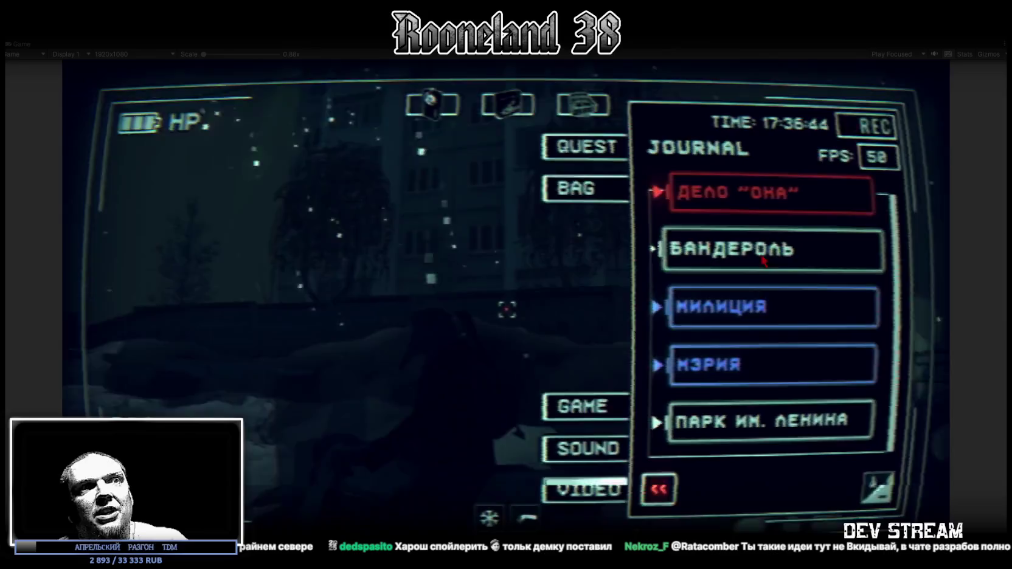
- Close and reopen the in-game menu and switch it to the BAG inventory page
key("Escape")
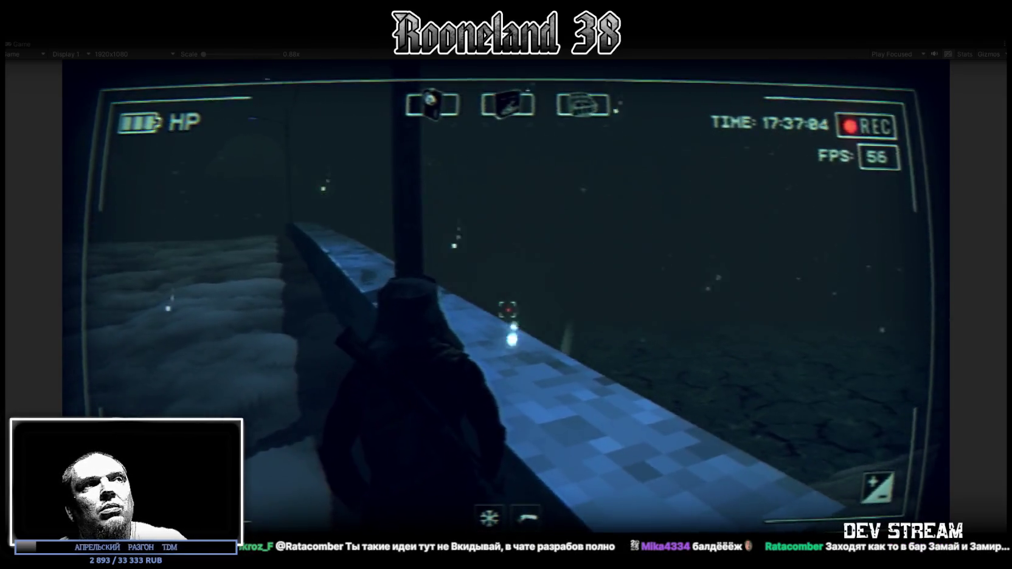
key("Escape")
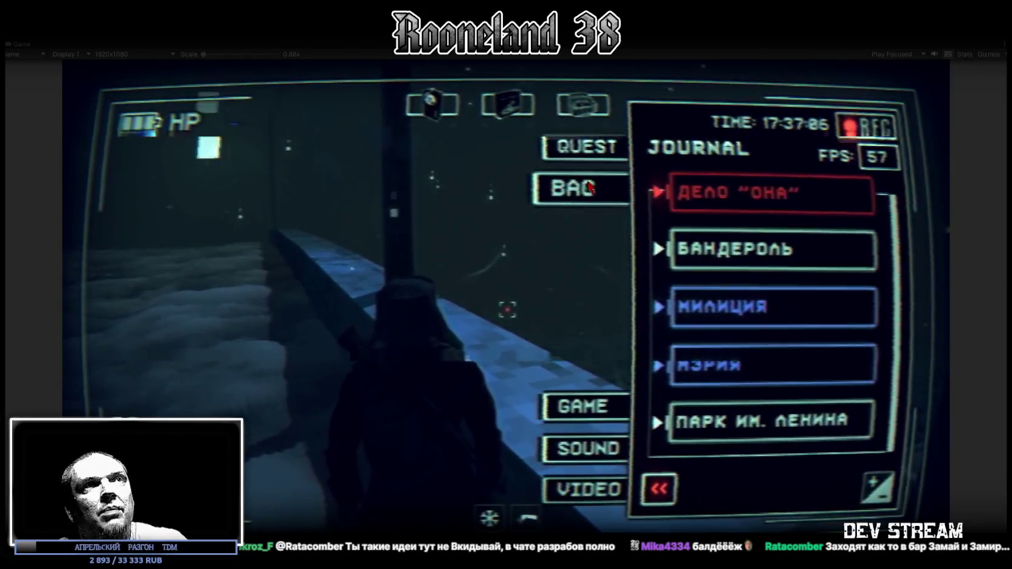
left_click(589, 188)
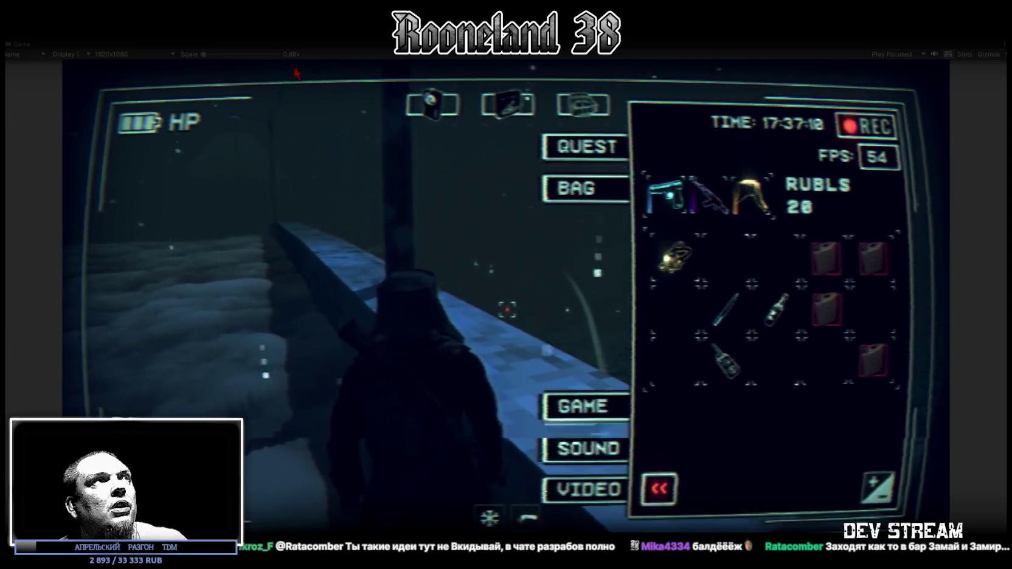
left_click(155, 55)
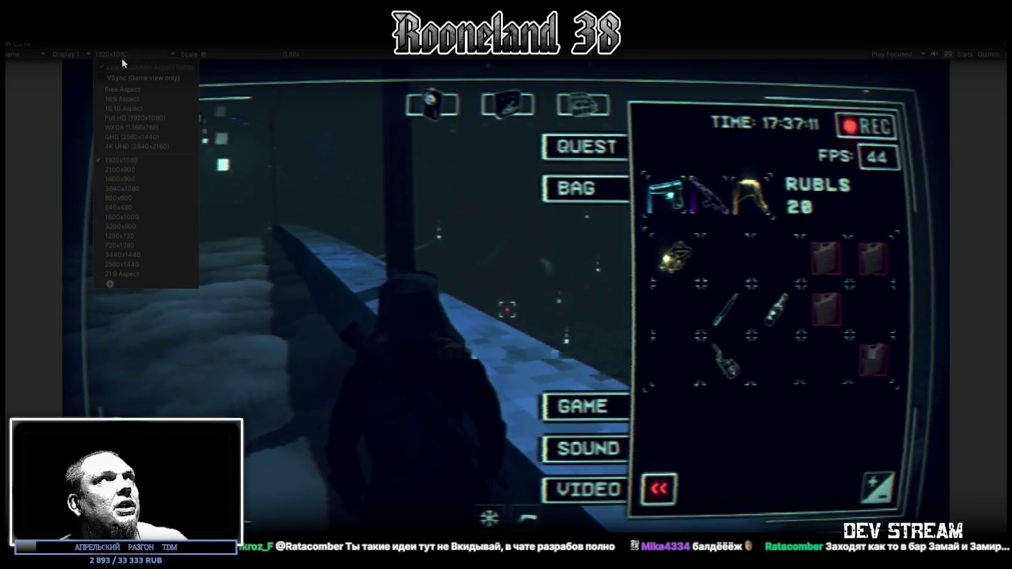
- Preview the Game view at 3840x1080 and move the knife down to a lower inventory slot
left_click(142, 189)
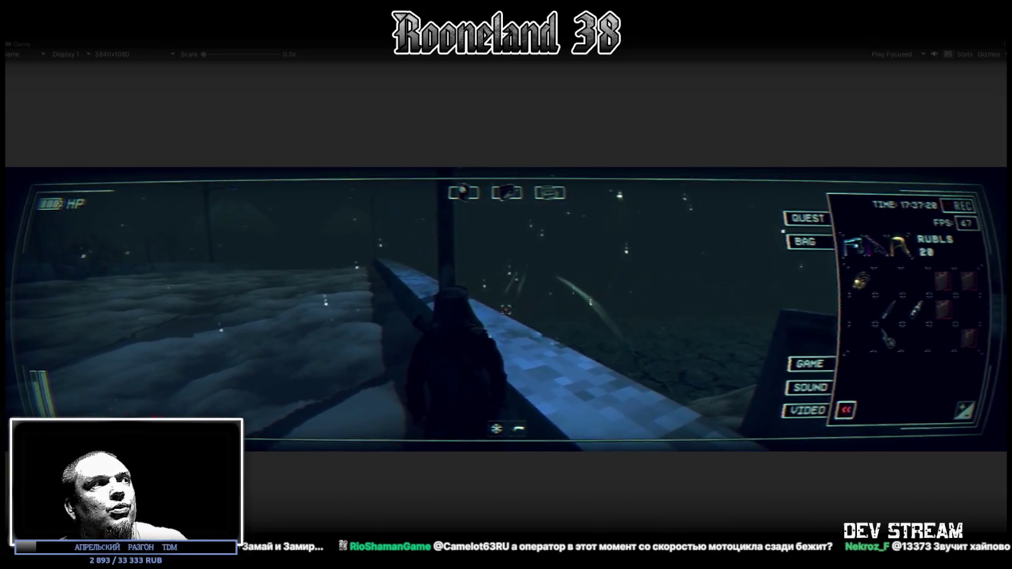
left_click_drag(888, 310, 859, 338)
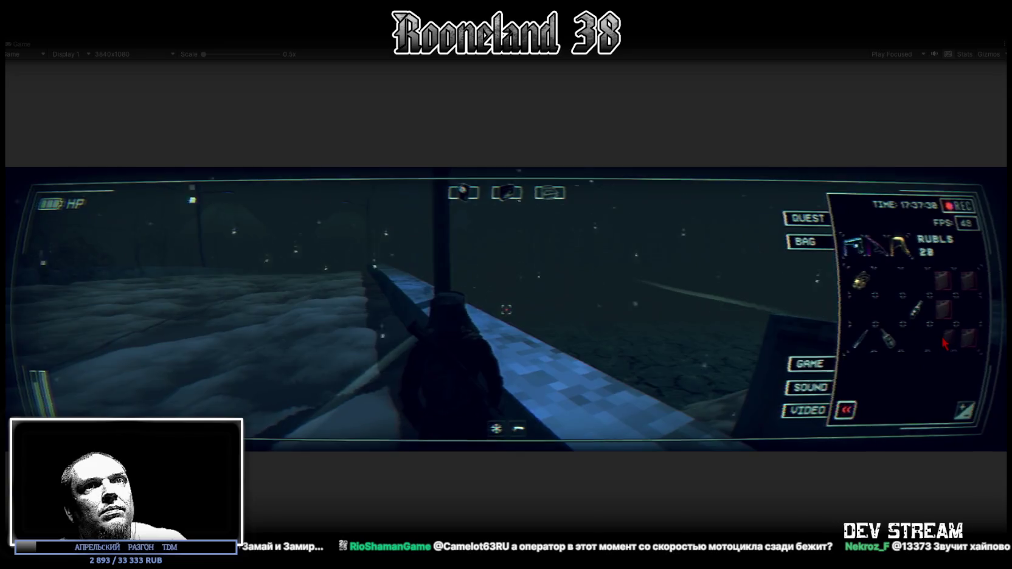
- Return the Game view resolution to 1920x1080
left_click(137, 56)
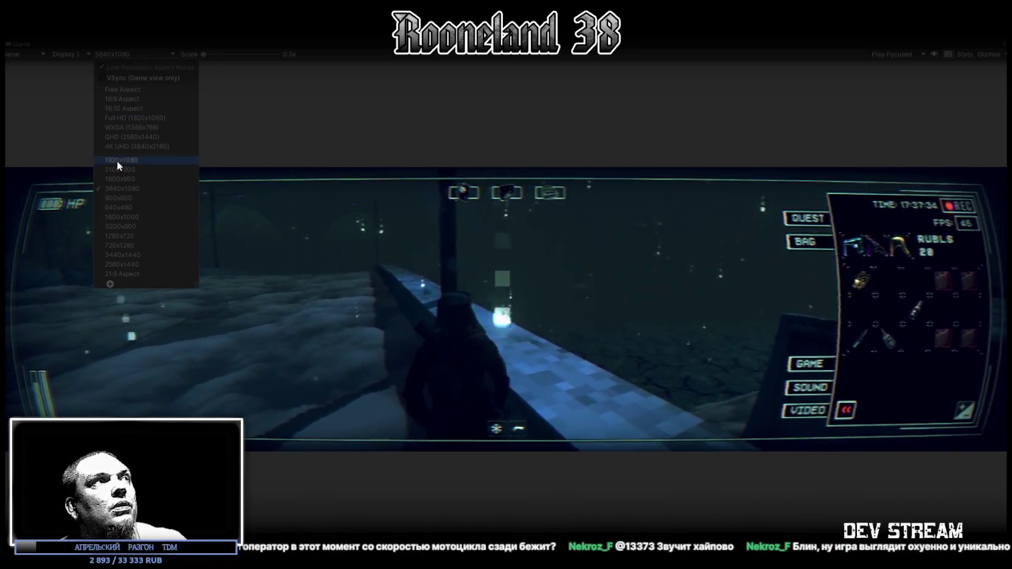
left_click(117, 160)
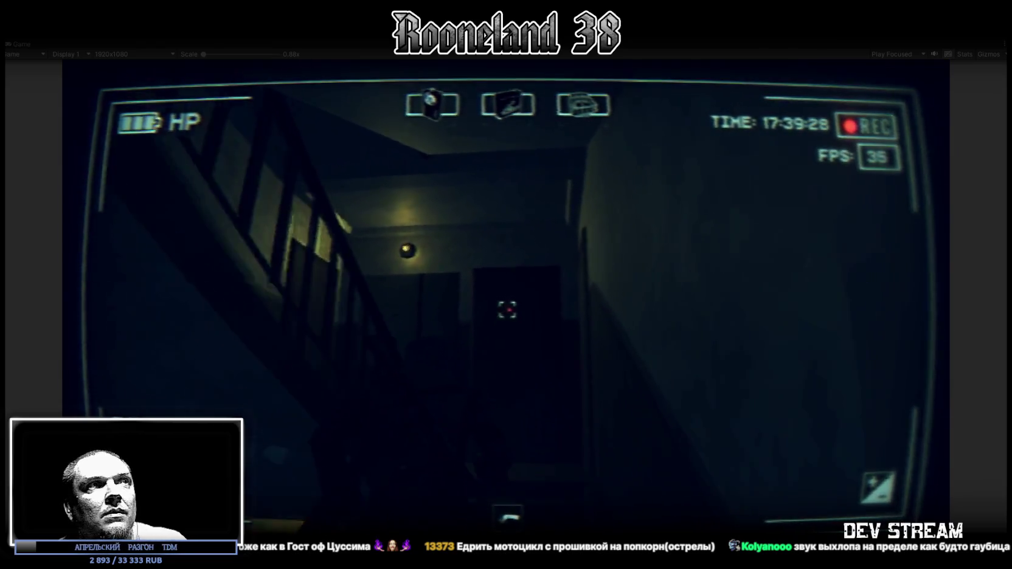
- In the game's SOUND settings, raise the MASTER SOUND slider to match Music, World, Talk and SFX
key("Escape")
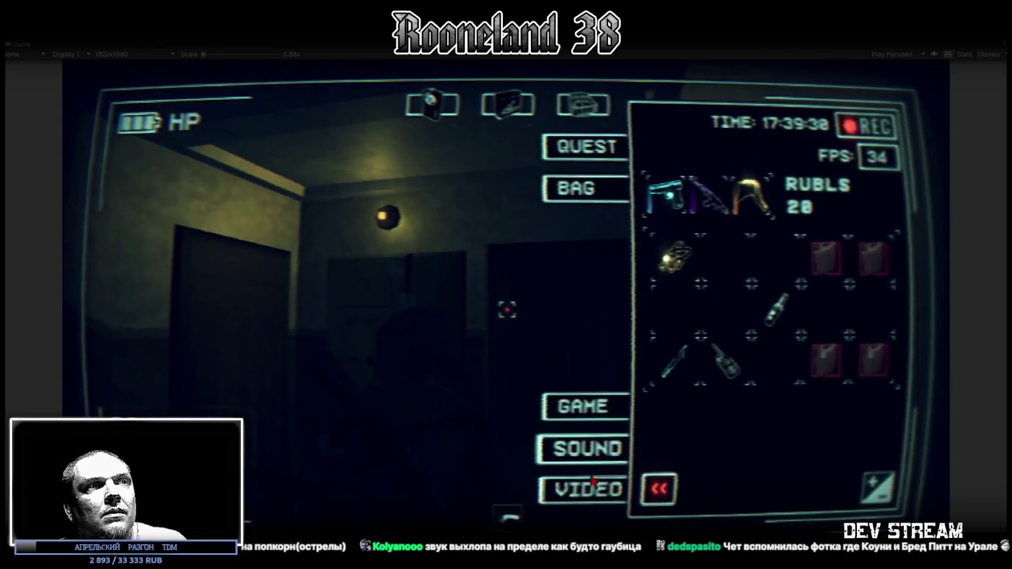
left_click(624, 447)
left_click(803, 214)
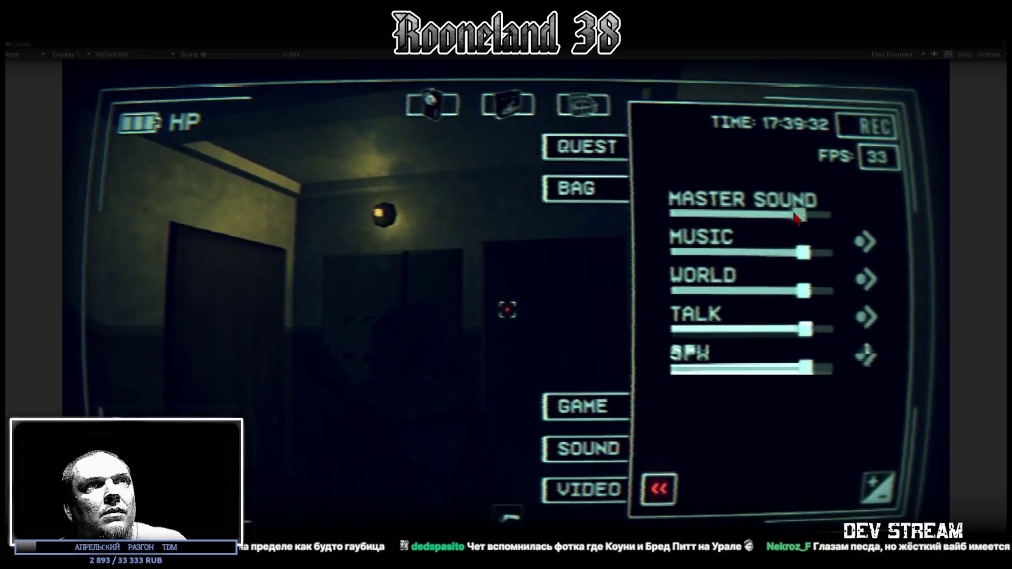
key("Escape")
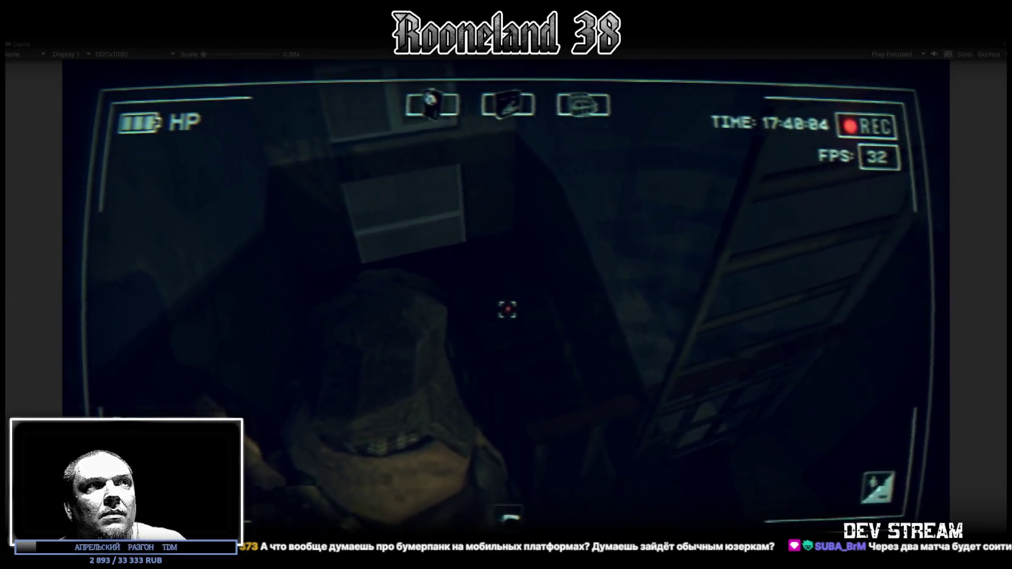
key("Escape")
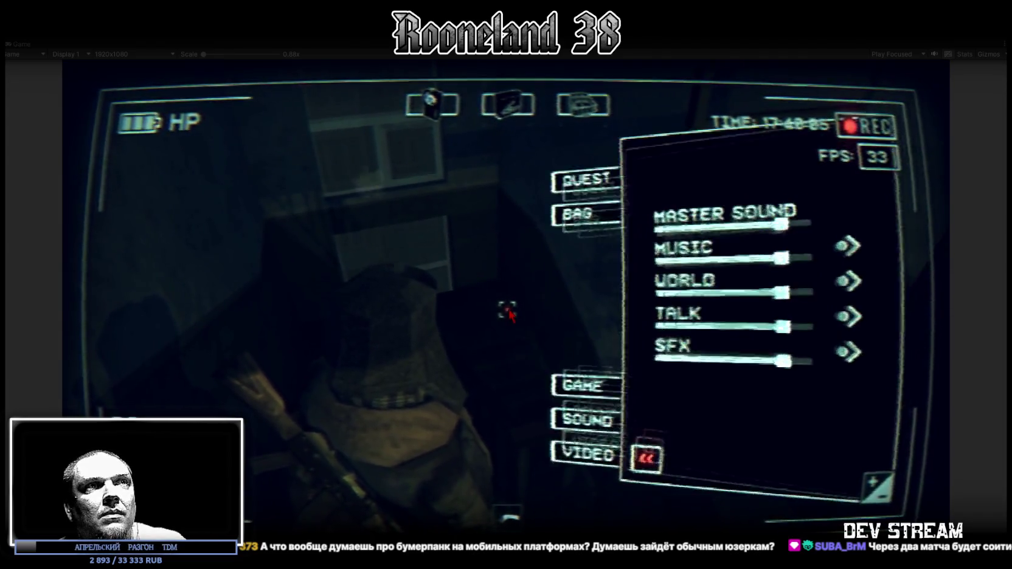
- On the BAG page, drag the second top-slot item into the grid and back, then close the menu
left_click(584, 187)
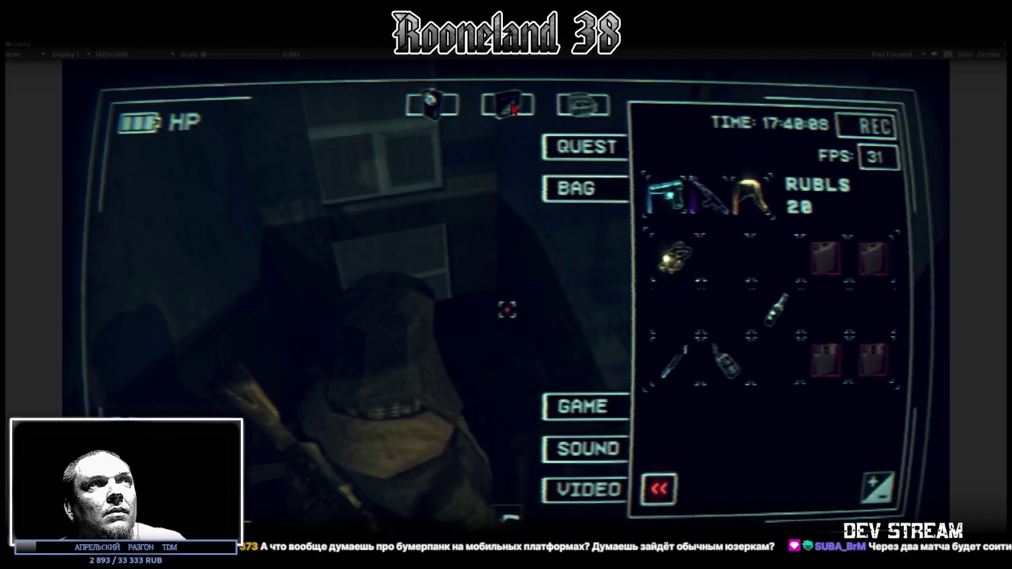
left_click_drag(508, 105, 721, 256)
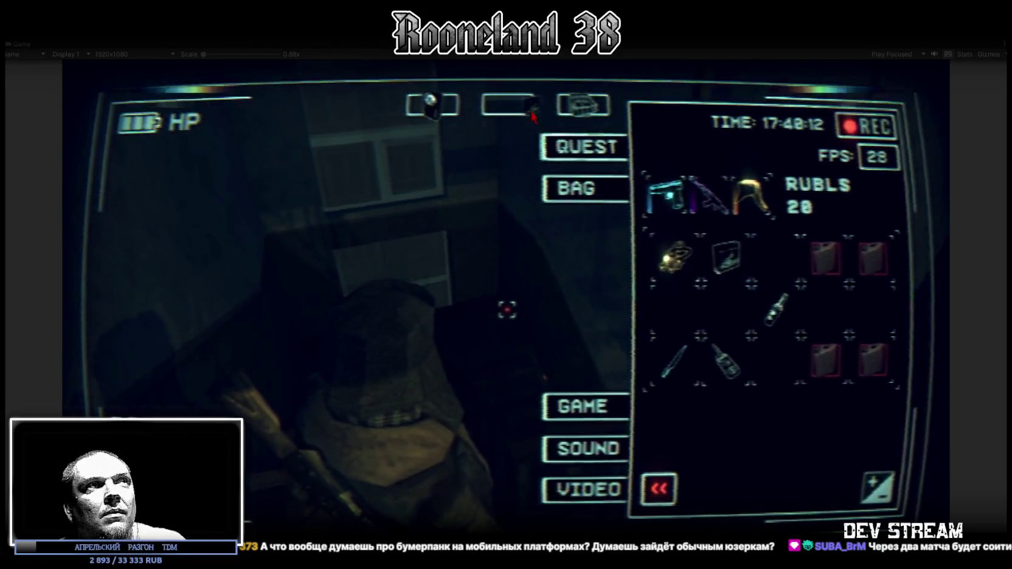
left_click_drag(730, 267, 508, 105)
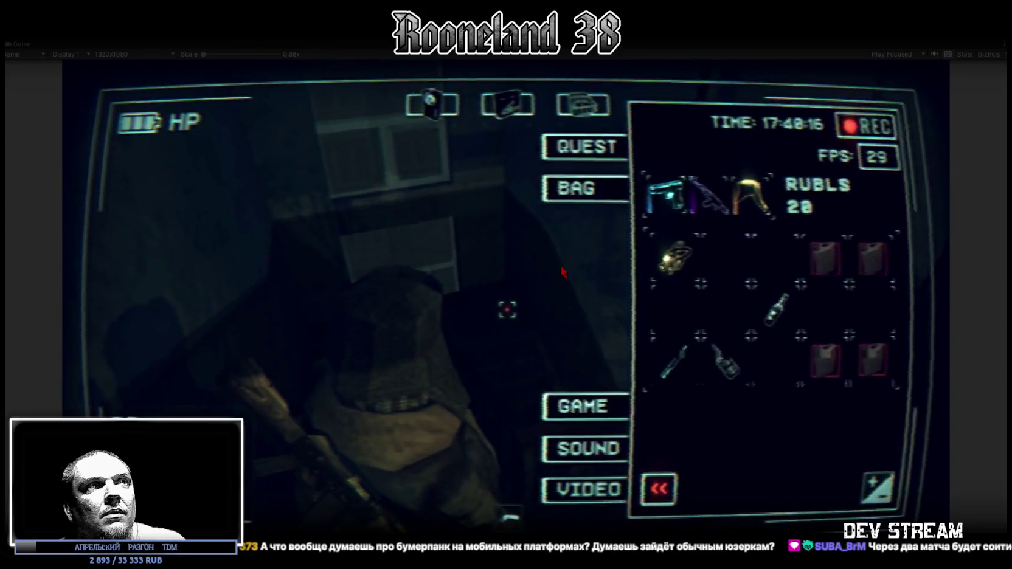
key("Escape")
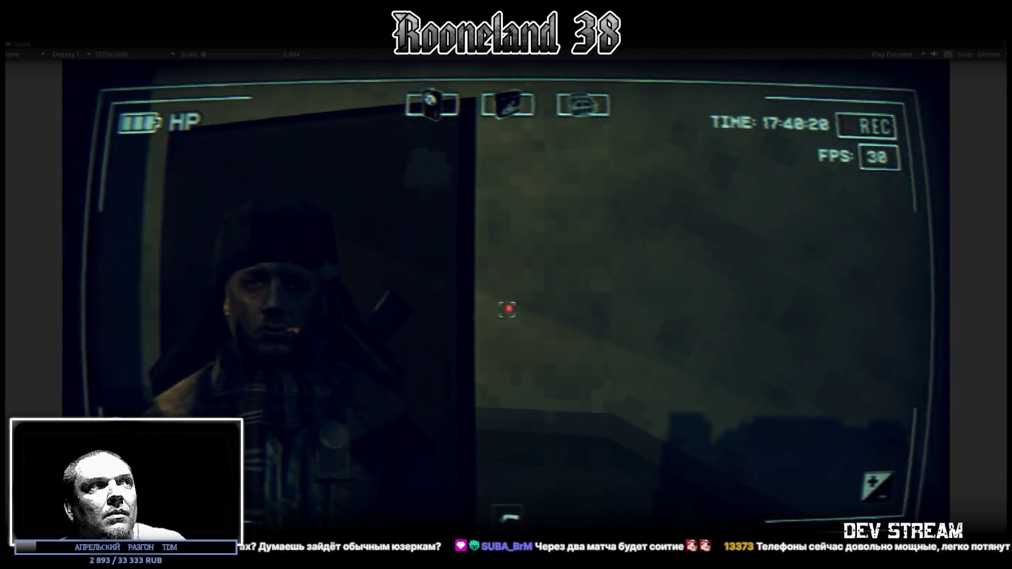
key("Escape")
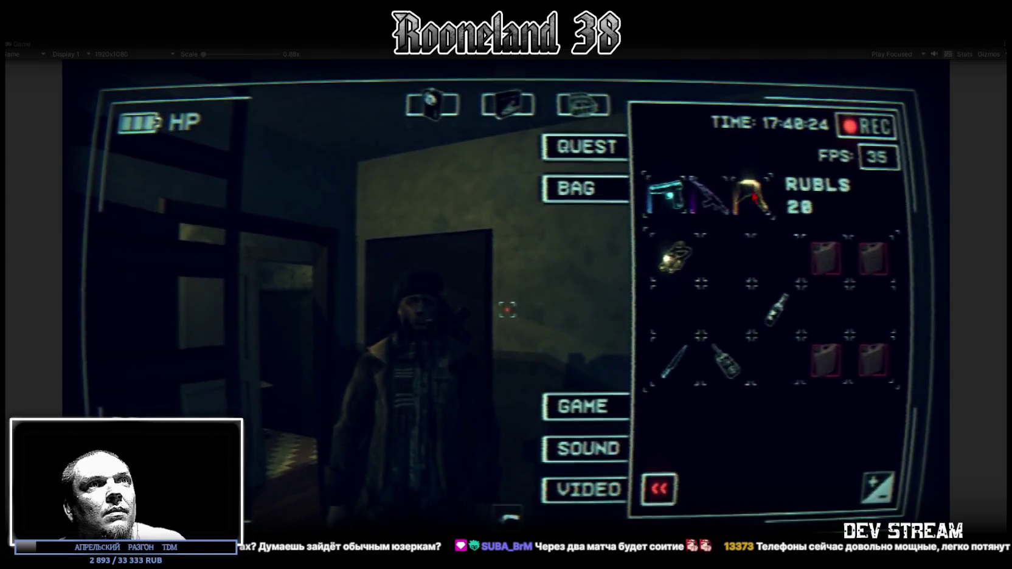
key("Escape")
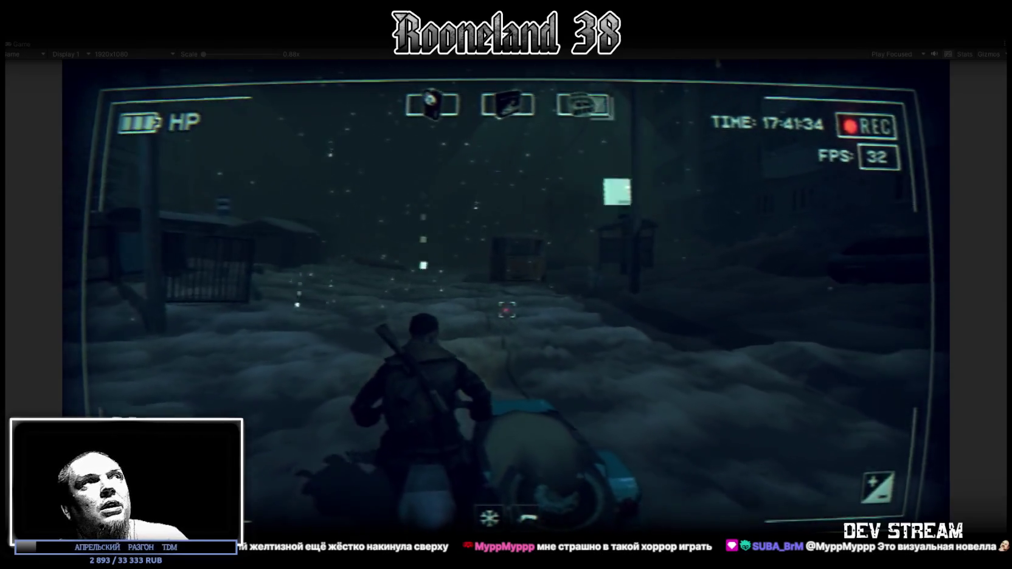
- Bring up the inventory side panel with Tab while riding the moped through the snowy streets
key("Tab")
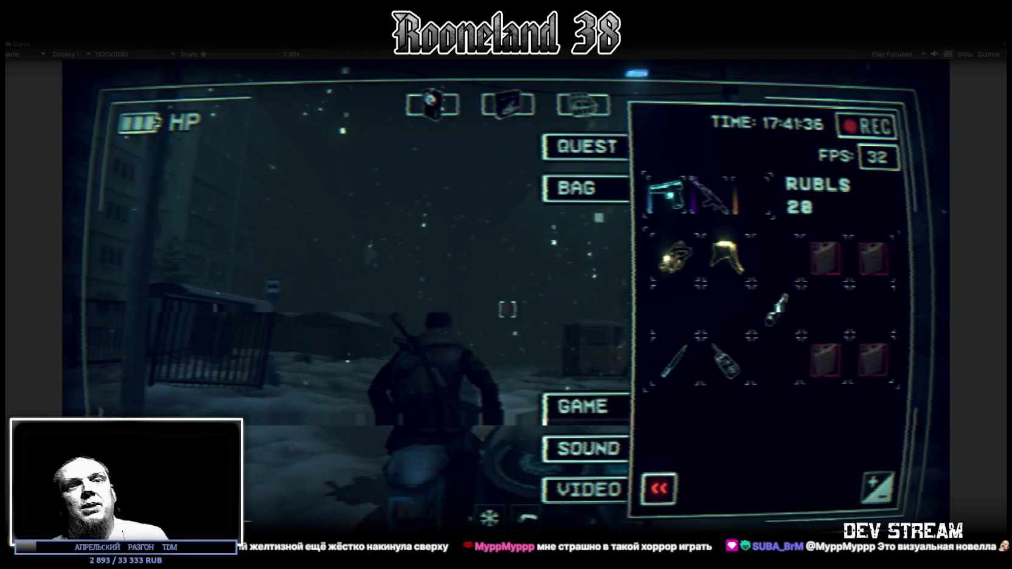
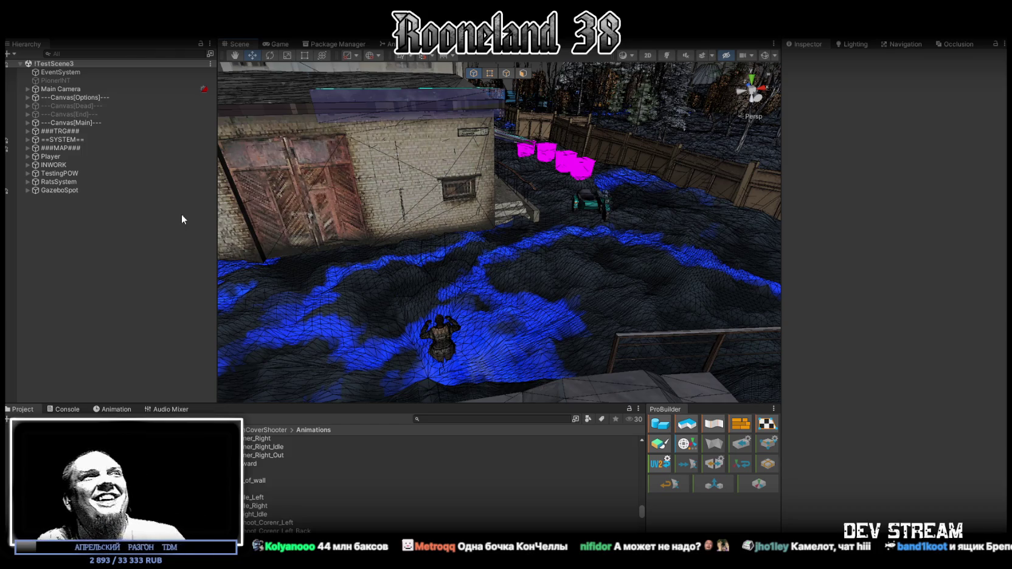
- Select and collapse the Player root to inspect its Character Motor, then fly toward the motorcycle
mouse_move(368, 212)
left_mouse_down()
mouse_move(658, 243)
mouse_move(600, 287)
mouse_move(434, 267)
mouse_move(551, 259)
mouse_move(578, 239)
left_mouse_up()
left_click(579, 240)
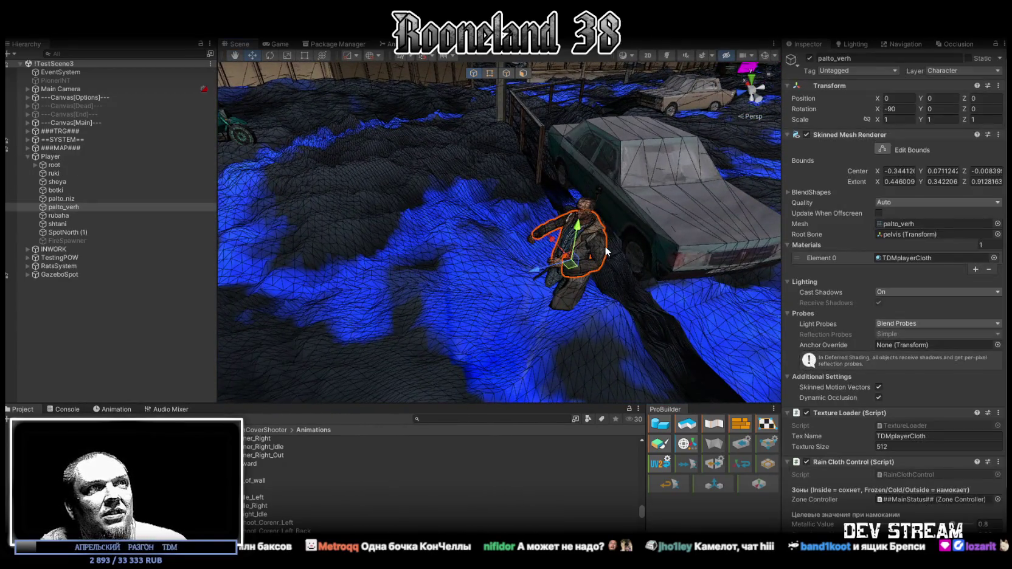
left_click(55, 157)
left_click(28, 157)
mouse_move(475, 183)
left_mouse_down()
mouse_move(601, 244)
mouse_move(601, 256)
mouse_move(591, 263)
mouse_move(585, 249)
left_mouse_up()
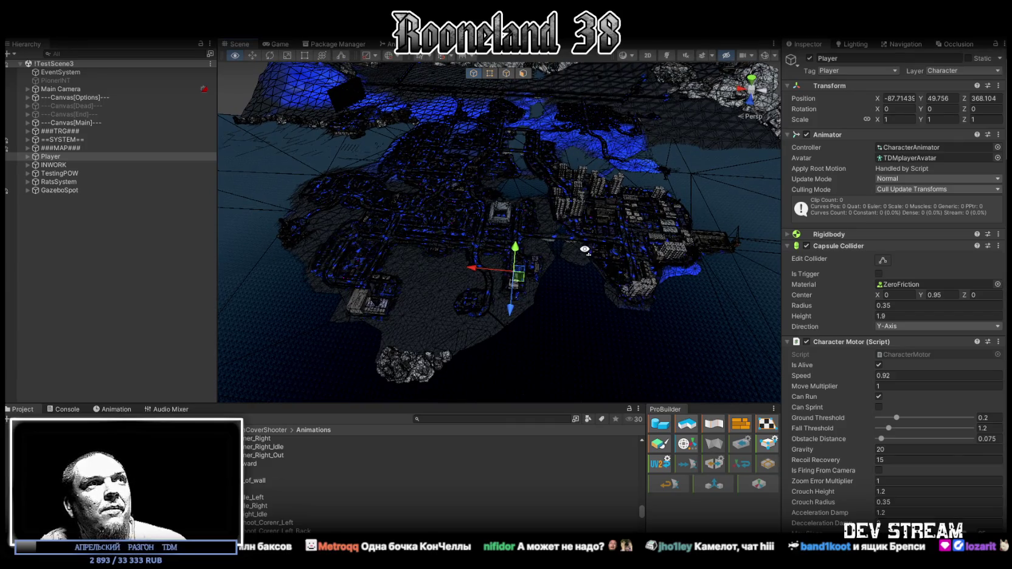
- Fly the Scene view over the grey buildings toward the tall panel apartment blocks
left_click_drag(585, 250, 584, 250)
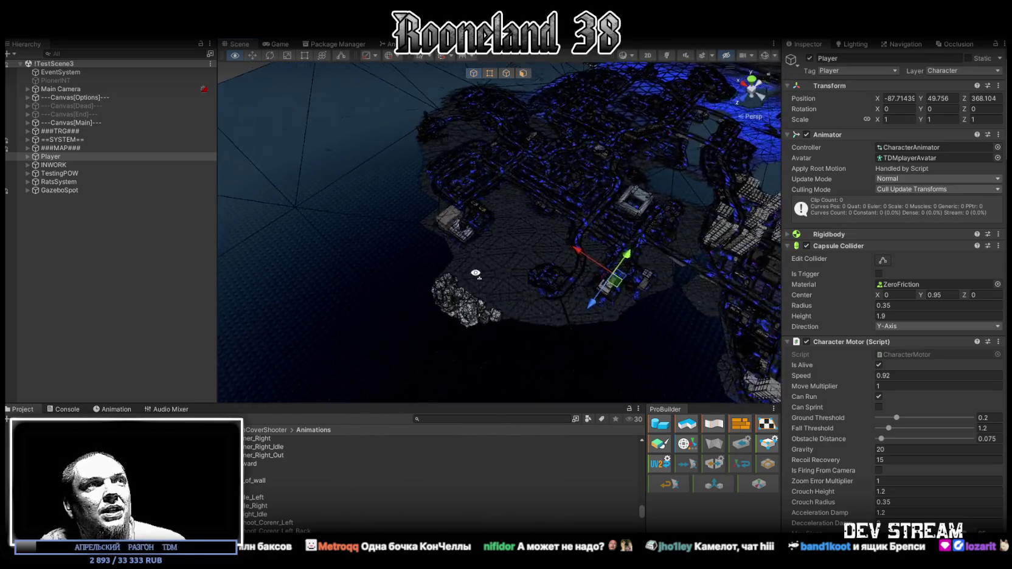
left_click_drag(612, 280, 614, 271)
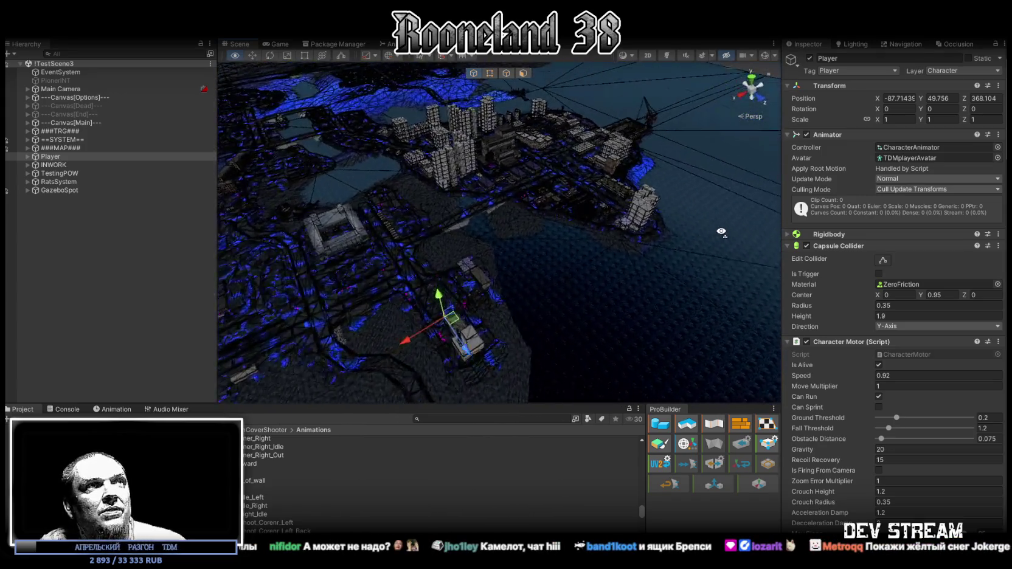
mouse_move(766, 209)
left_mouse_down()
mouse_move(430, 220)
mouse_move(477, 143)
mouse_move(647, 133)
mouse_move(437, 115)
mouse_move(675, 188)
mouse_move(504, 101)
left_mouse_up()
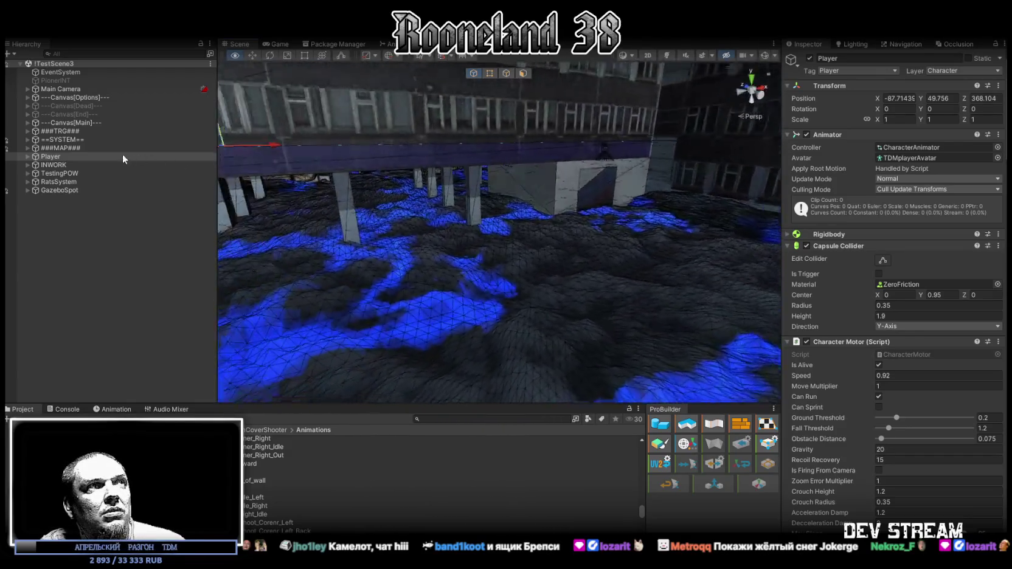
mouse_move(91, 156)
left_mouse_down()
mouse_move(208, 130)
mouse_move(345, 152)
mouse_move(414, 202)
mouse_move(432, 167)
left_mouse_up()
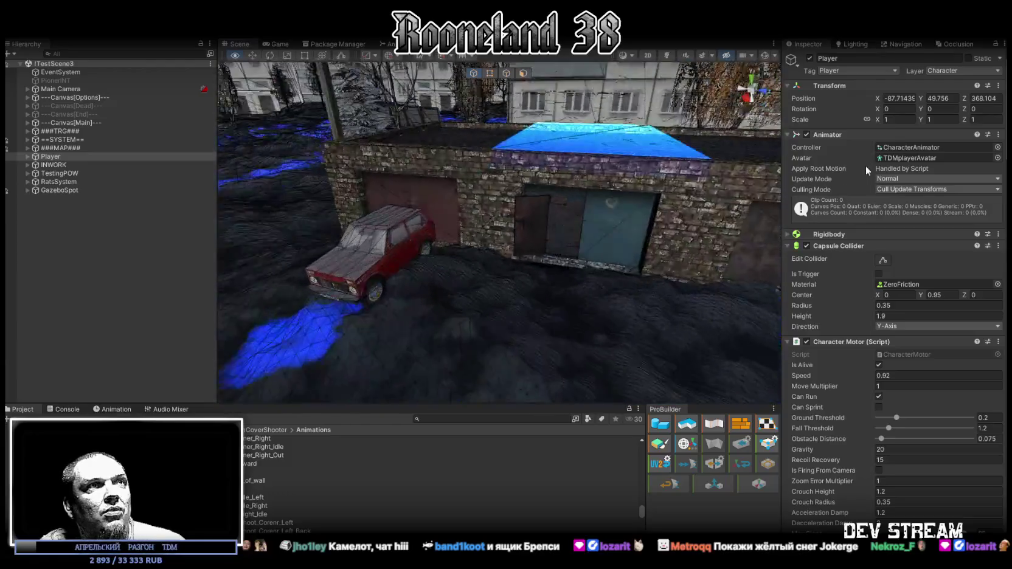
- Fly into the brick garage and back out, then frame the Player character with F
key("Up")
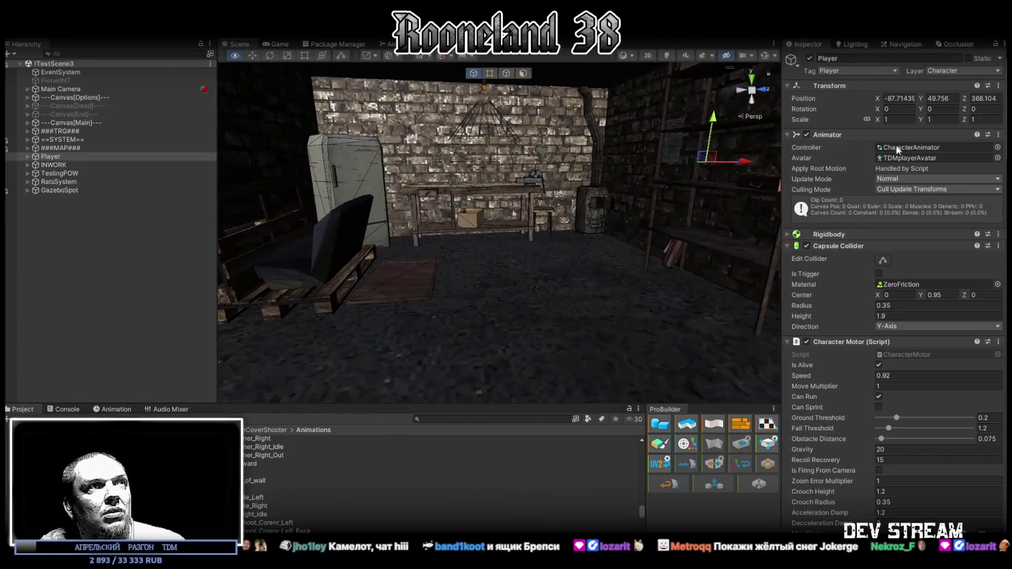
mouse_move(597, 244)
left_mouse_down()
mouse_move(962, 208)
mouse_move(42, 212)
mouse_move(190, 216)
mouse_move(215, 239)
mouse_move(428, 286)
mouse_move(262, 392)
mouse_move(422, 390)
mouse_move(422, 304)
mouse_move(392, 231)
left_mouse_up()
key("f")
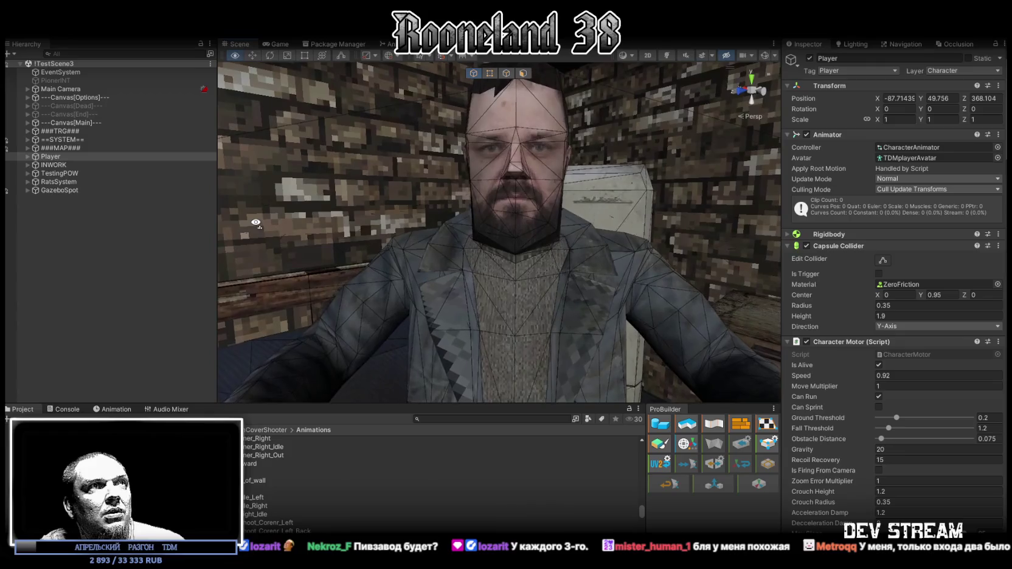
- Switch the Scene draw mode to Shaded and orbit the view across the snowy town
left_click(633, 56)
left_click(630, 77)
left_click_drag(503, 142, 438, 183)
mouse_move(401, 181)
left_mouse_down()
mouse_move(189, 252)
mouse_move(390, 258)
mouse_move(867, 238)
mouse_move(479, 217)
mouse_move(553, 166)
mouse_move(592, 155)
mouse_move(764, 191)
mouse_move(856, 230)
mouse_move(836, 202)
mouse_move(771, 185)
mouse_move(602, 198)
mouse_move(531, 186)
mouse_move(670, 176)
mouse_move(609, 306)
mouse_move(592, 271)
mouse_move(285, 270)
mouse_move(136, 253)
mouse_move(9, 265)
mouse_move(17, 310)
mouse_move(28, 285)
mouse_move(79, 347)
mouse_move(391, 384)
mouse_move(489, 315)
mouse_move(621, 296)
mouse_move(425, 338)
mouse_move(463, 286)
mouse_move(882, 329)
mouse_move(814, 282)
mouse_move(727, 308)
mouse_move(687, 226)
mouse_move(584, 201)
mouse_move(481, 268)
mouse_move(357, 255)
mouse_move(590, 225)
left_mouse_up()
scroll(592, 224, "down", 8)
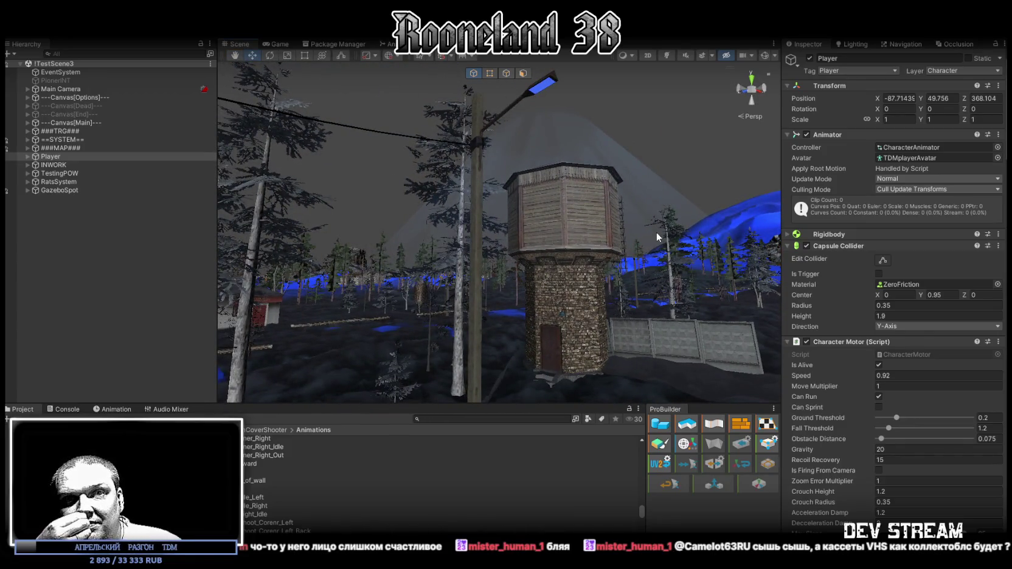
- Fly the Scene view from the water tower to a brick building
mouse_move(657, 233)
left_mouse_down()
mouse_move(449, 297)
mouse_move(468, 310)
mouse_move(540, 316)
mouse_move(526, 281)
mouse_move(440, 277)
mouse_move(671, 244)
mouse_move(670, 267)
left_mouse_up()
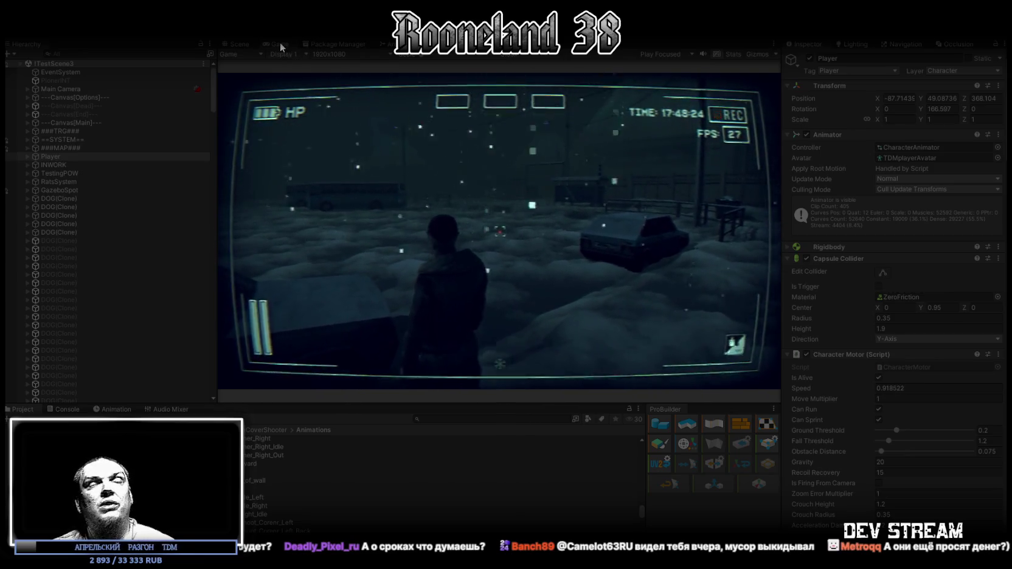
- Maximize the Game view, exit to the main menu, and open the dresser drawer holding Fonarik
double_click(280, 43)
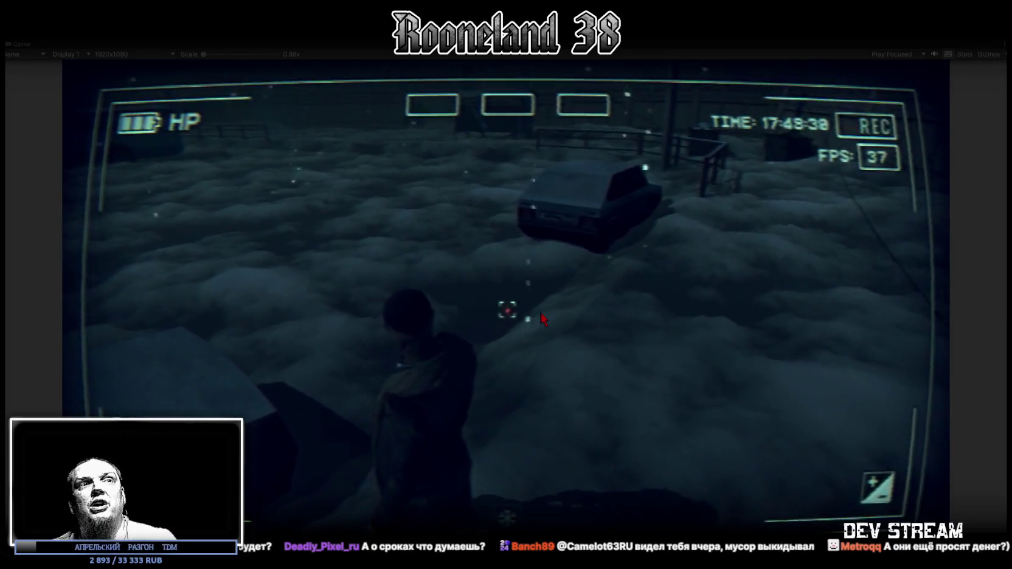
key("Escape")
left_click(701, 490)
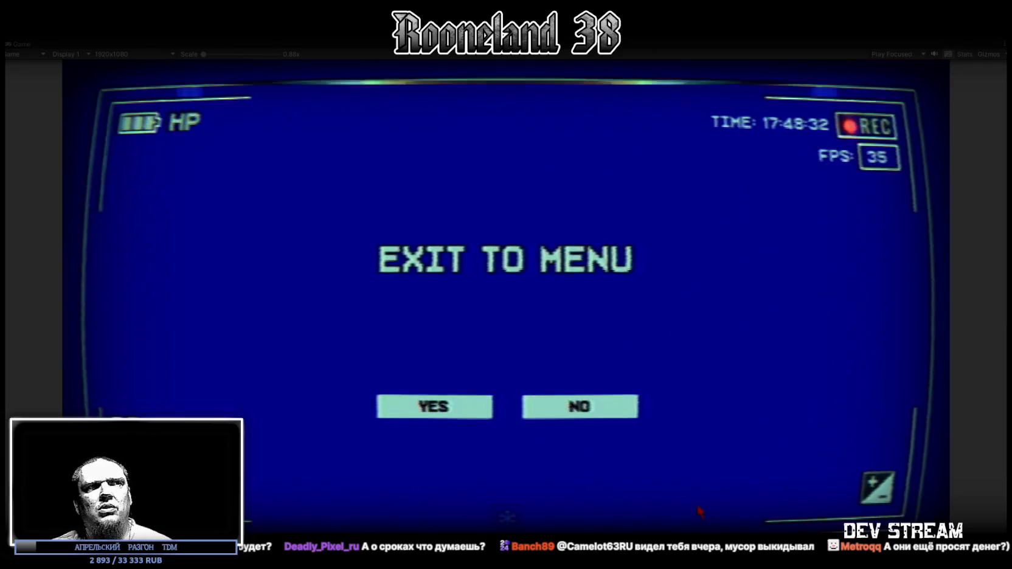
left_click(608, 422)
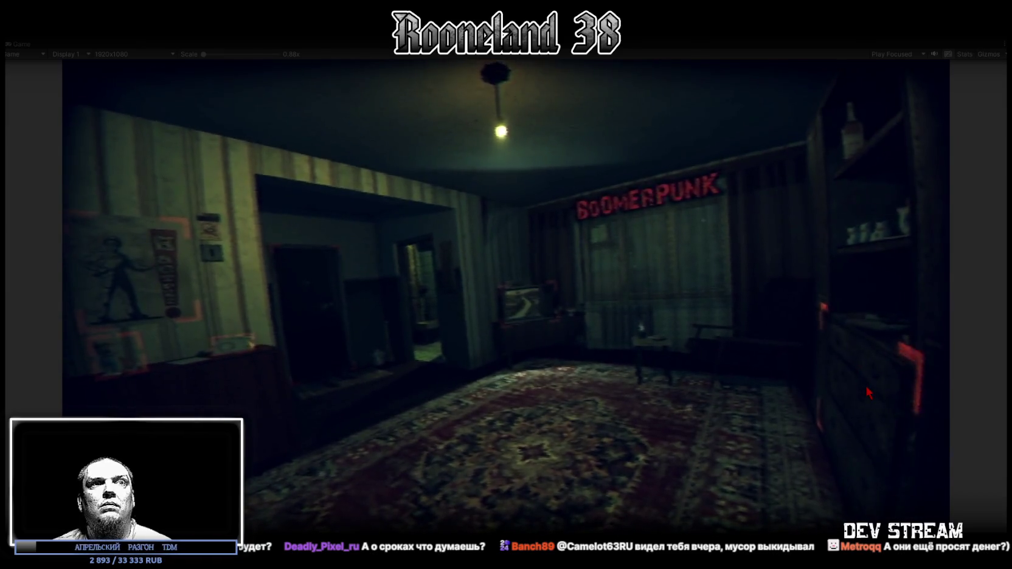
left_click(865, 384)
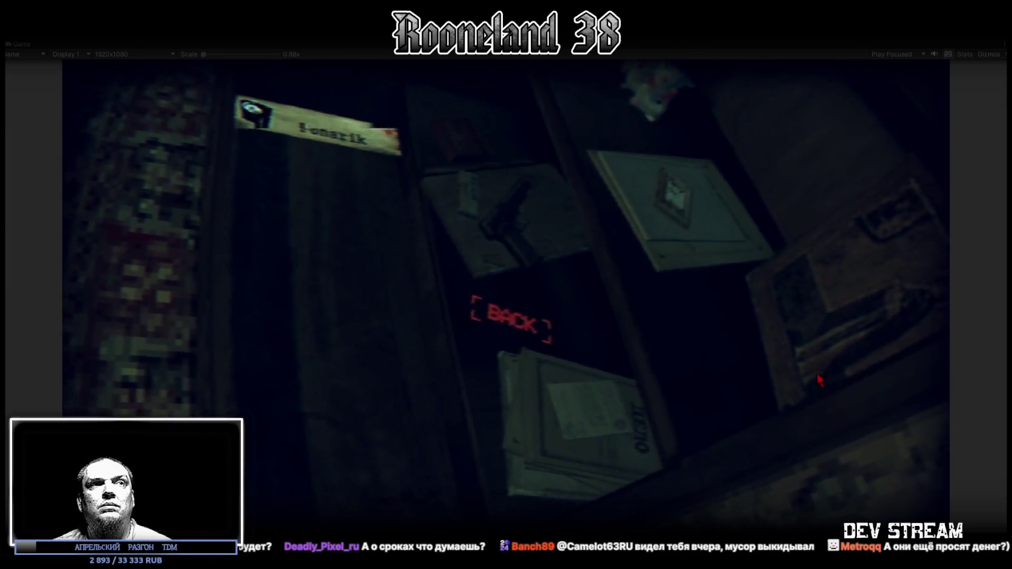